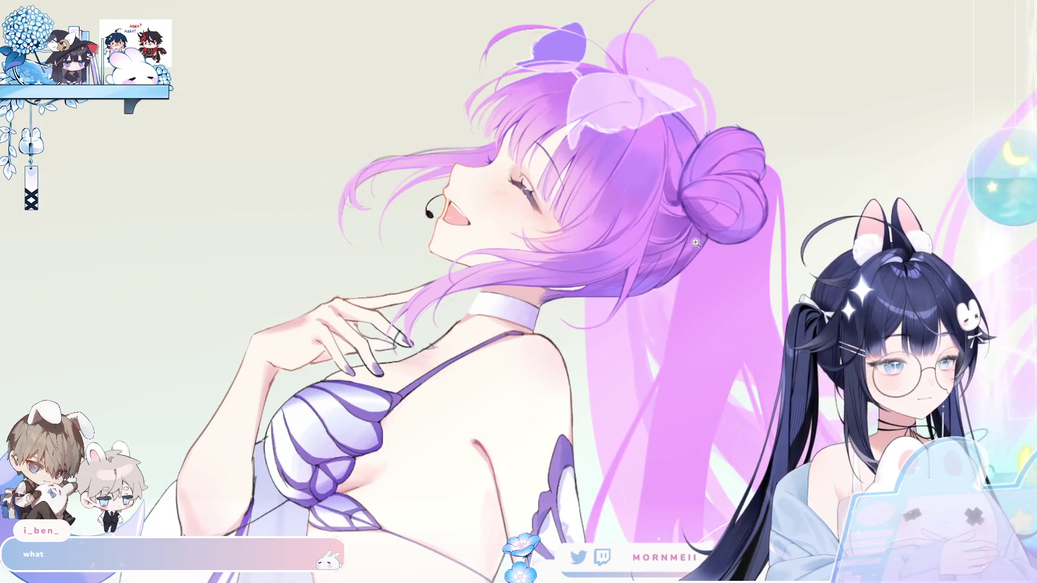
# Zoom in on the girl's head and mirror the view back and forth to check it
pyautogui.click(700, 243)
pyautogui.press('h')
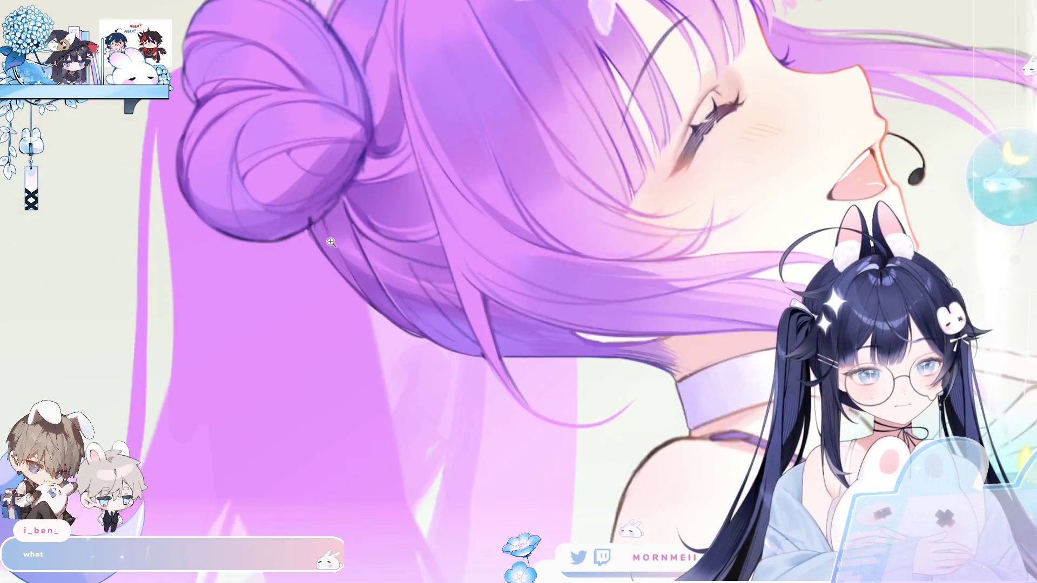
pyautogui.scroll(1, 357, 251)
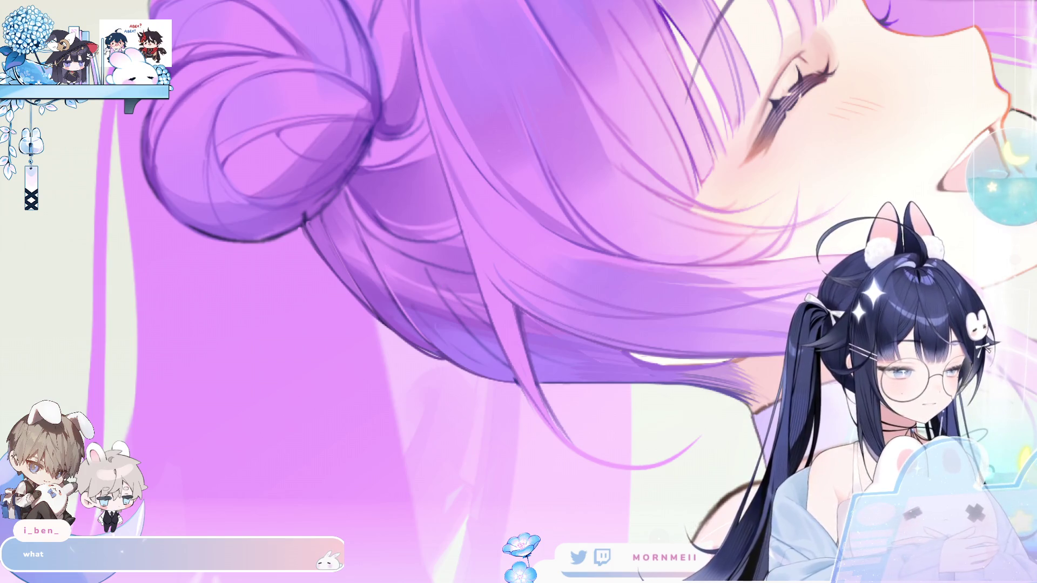
pyautogui.scroll(-1, 616, 275)
pyautogui.press('m')
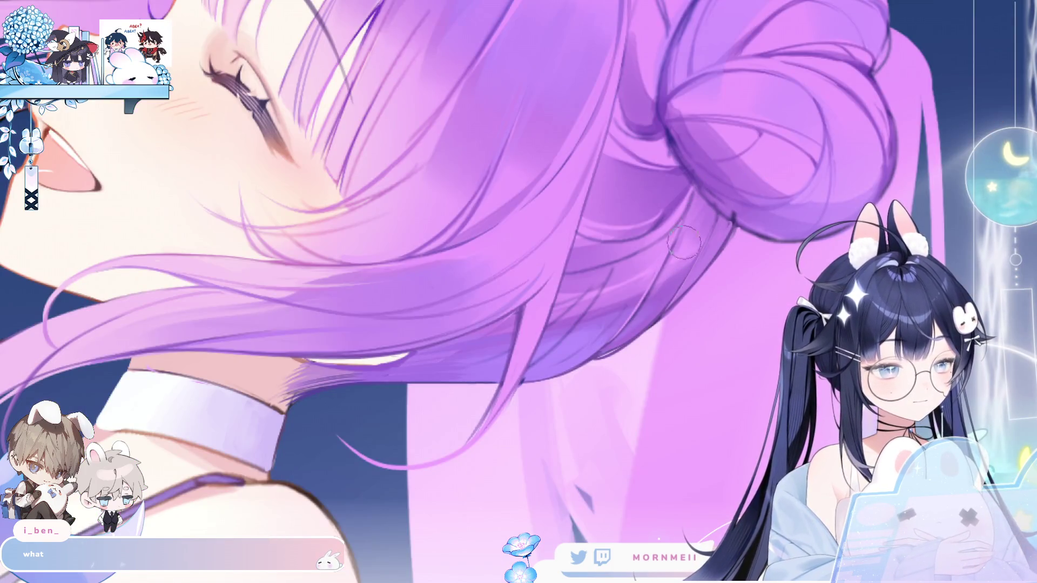
pyautogui.scroll(-3, 616, 273)
pyautogui.press('m')
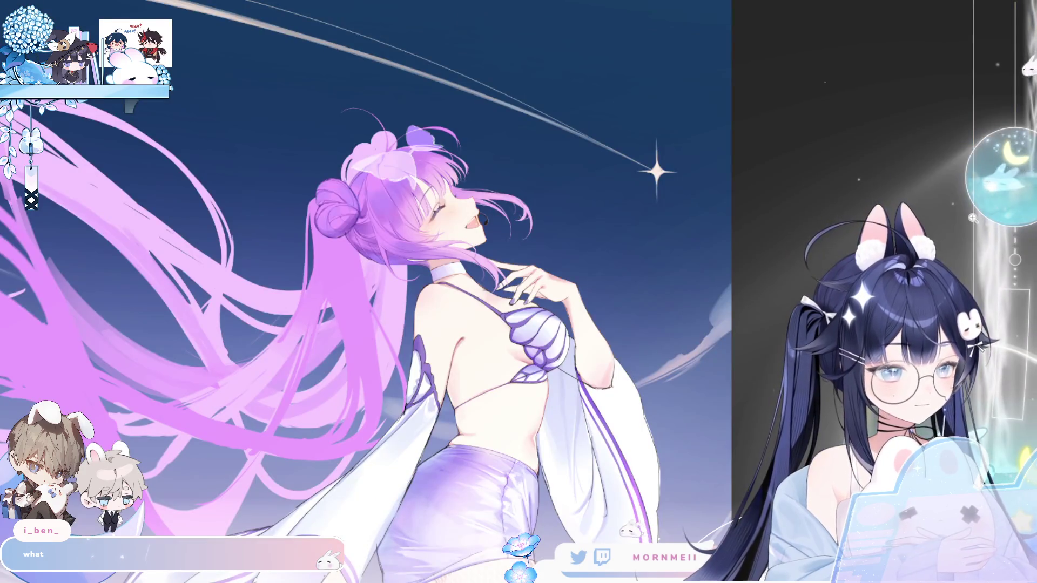
pyautogui.press('m')
pyautogui.press('m')
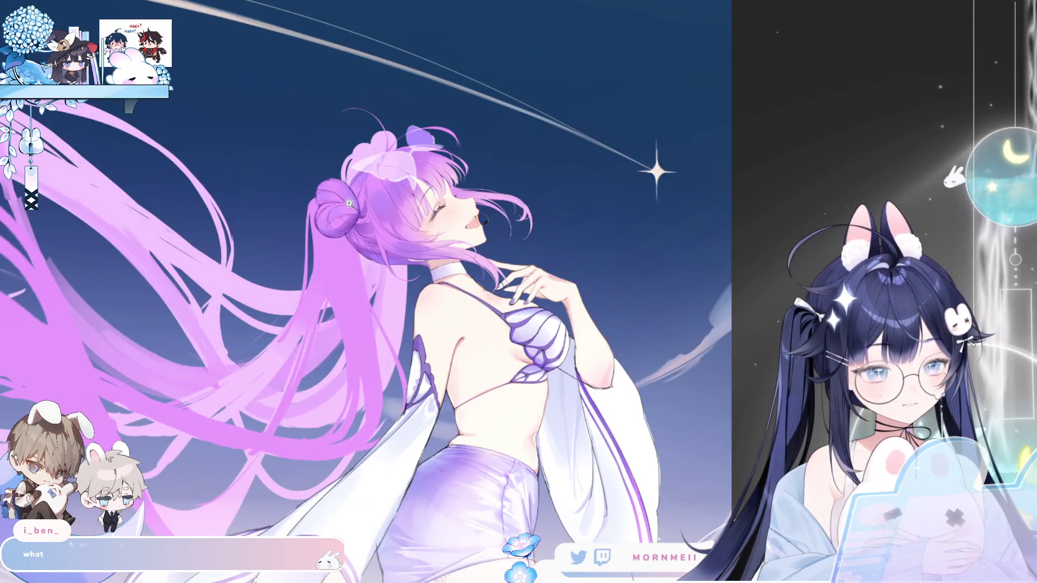
pyautogui.scroll(3, 391, 144)
pyautogui.scroll(1, 392, 144)
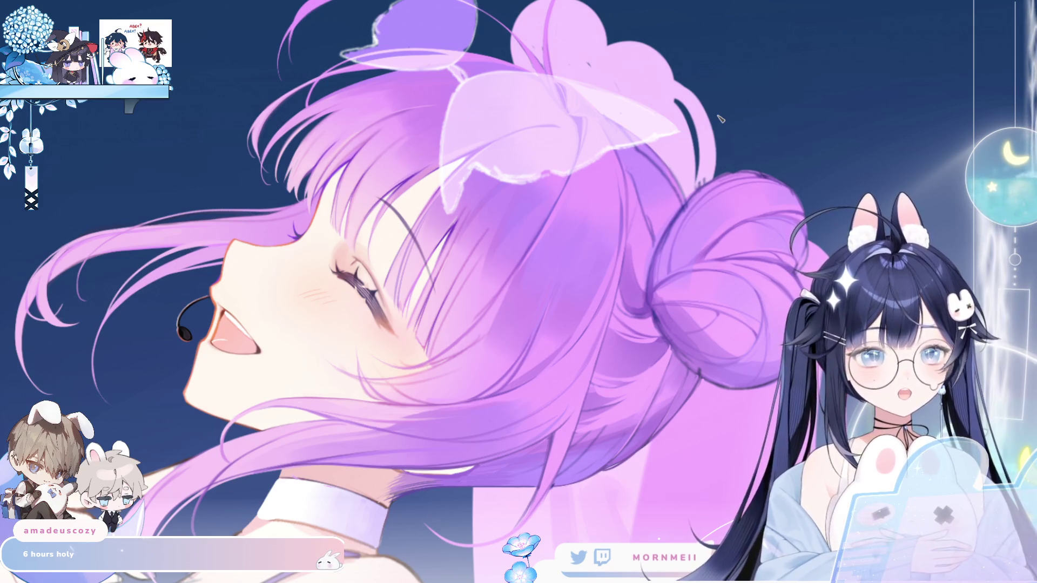
pyautogui.press('m')
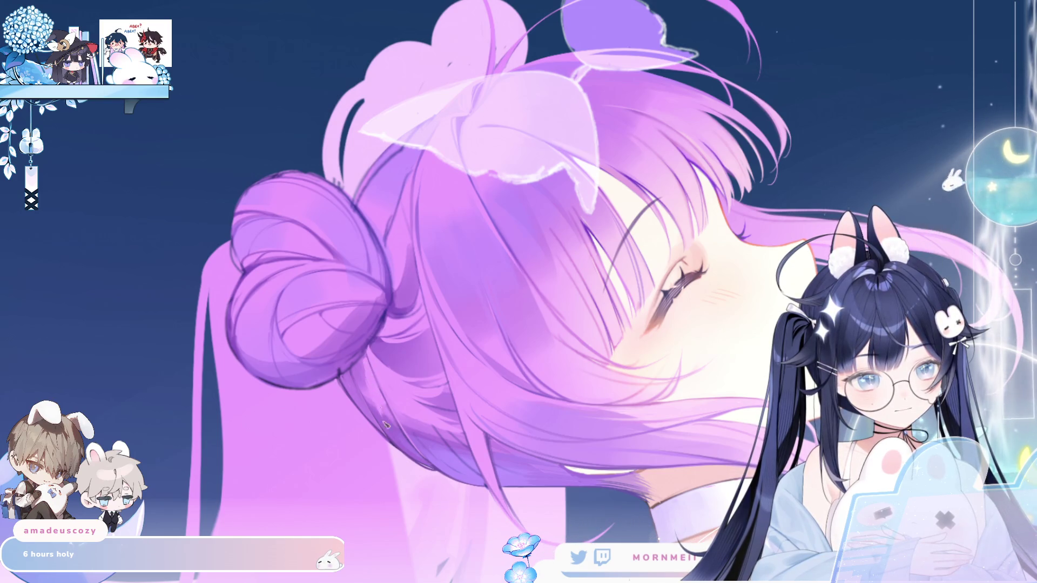
pyautogui.press('m')
pyautogui.press('m')
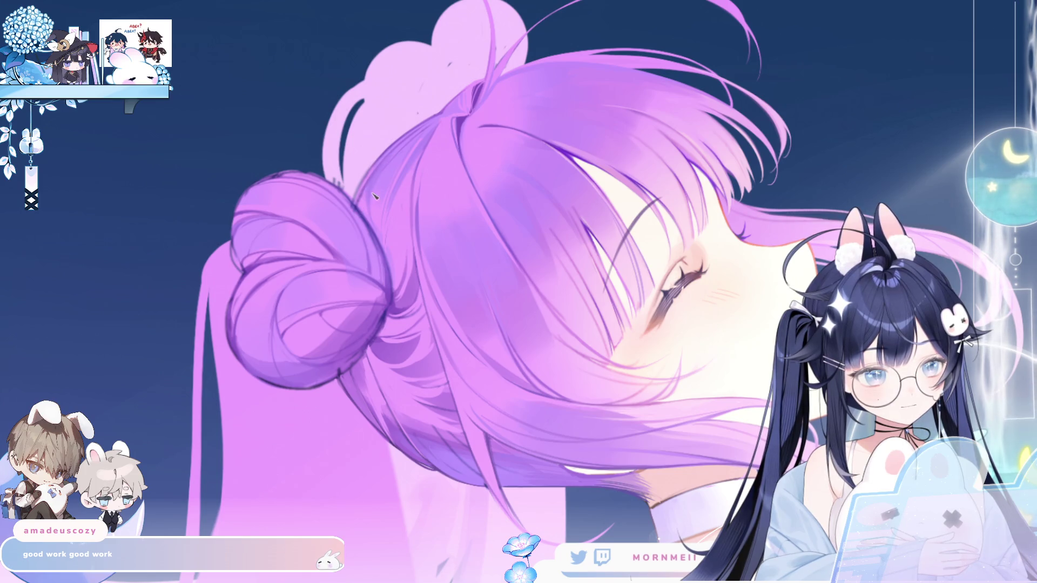
# Rotate and reframe the view so the hair bun sits lower-centre, mirroring to compare
pyautogui.moveTo(375, 186); pyautogui.dragTo(486, 175)
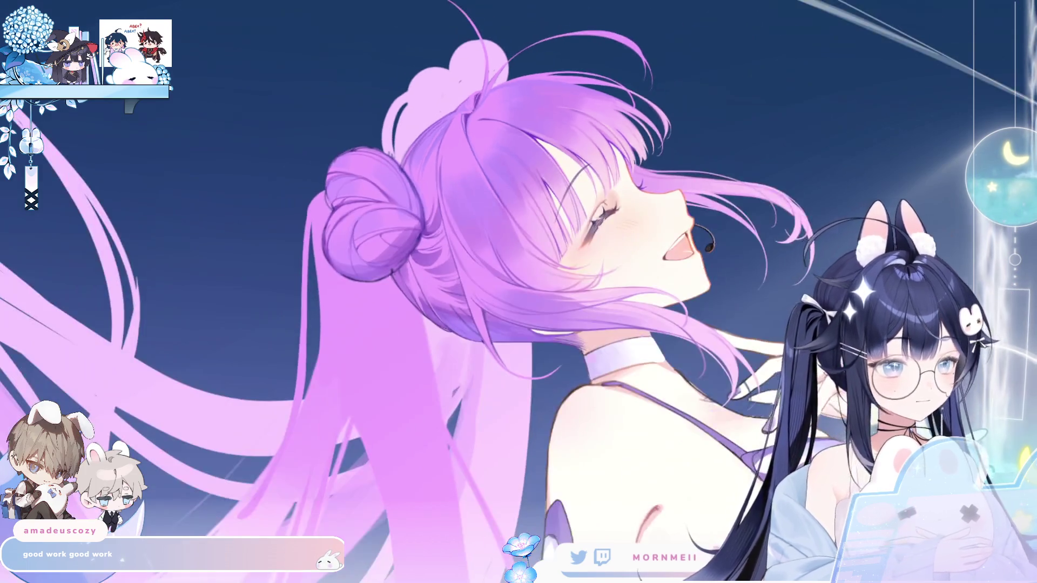
pyautogui.press('m')
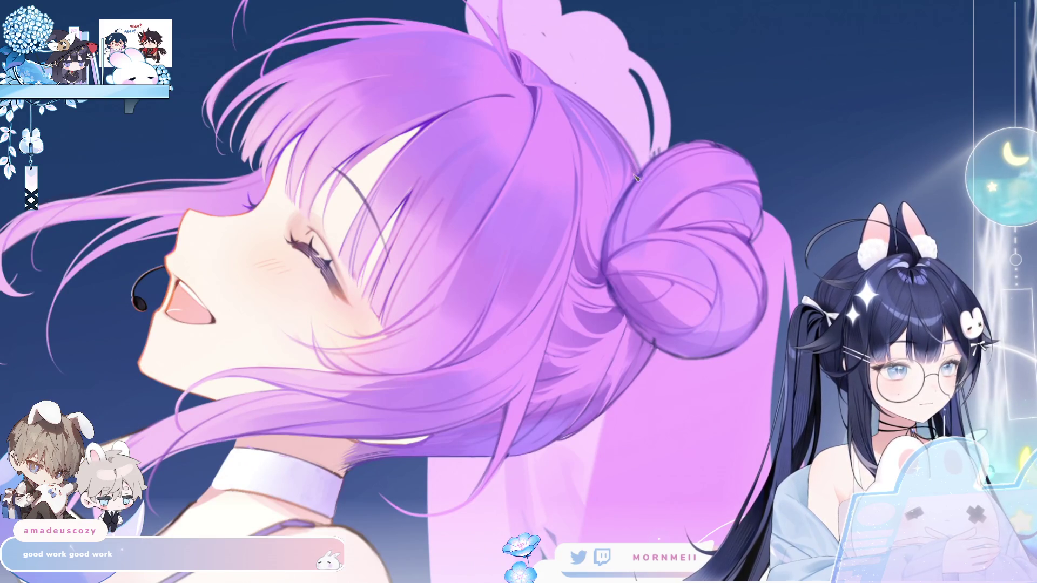
pyautogui.press('m')
pyautogui.moveTo(637, 171); pyautogui.dragTo(423, 270)
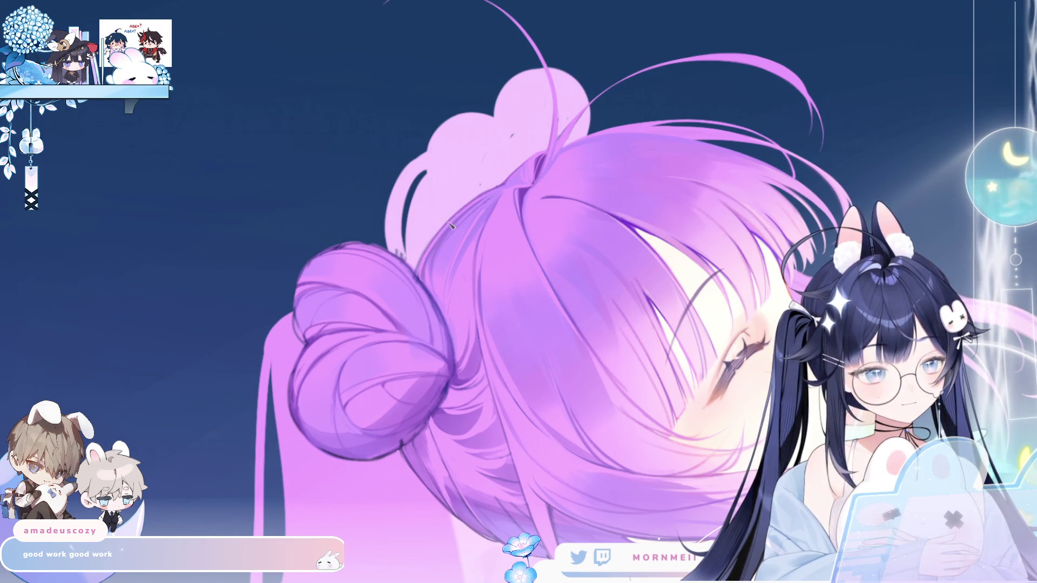
pyautogui.hotkey('ctrl', '0')
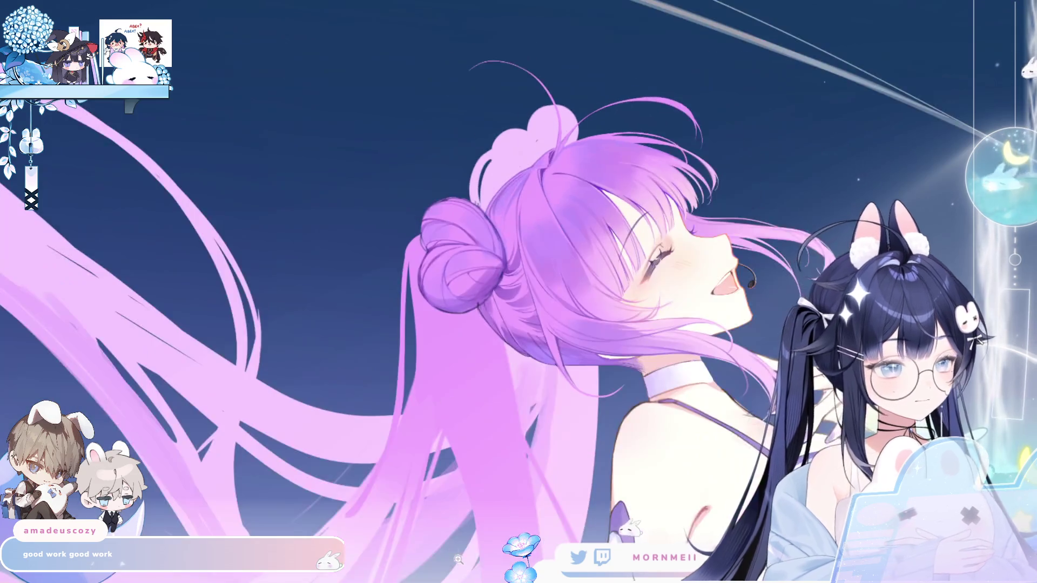
pyautogui.press('m')
pyautogui.scroll(2, 653, 256)
pyautogui.scroll(2, 652, 256)
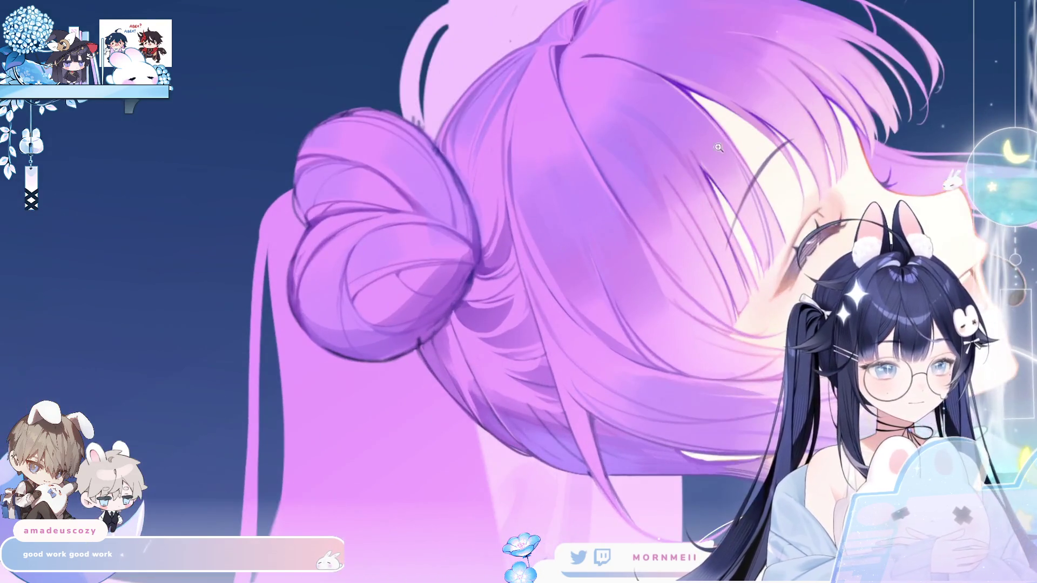
pyautogui.press('m')
pyautogui.moveTo(653, 256); pyautogui.dragTo(580, 362)
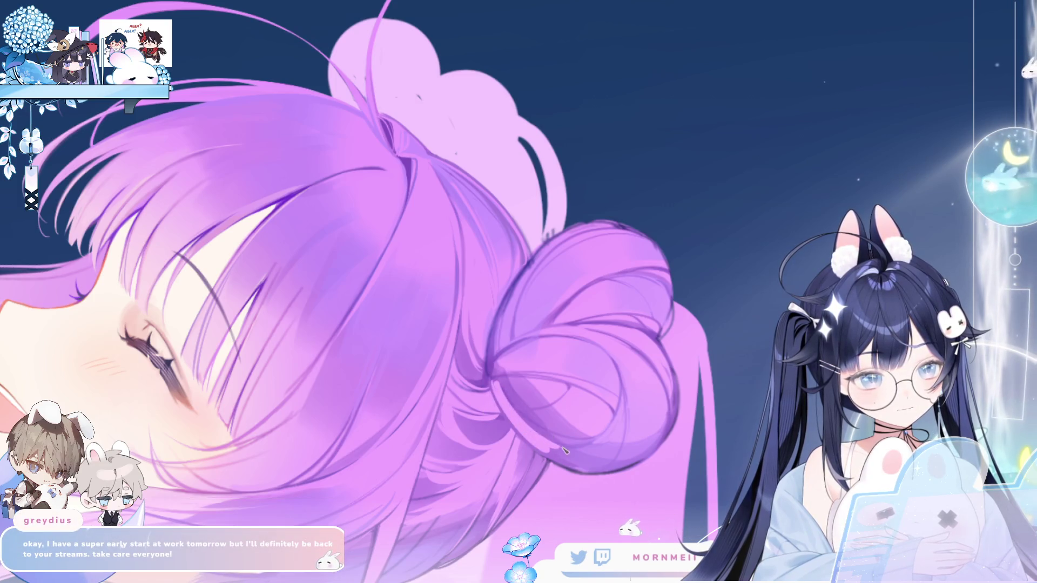
pyautogui.press('h')
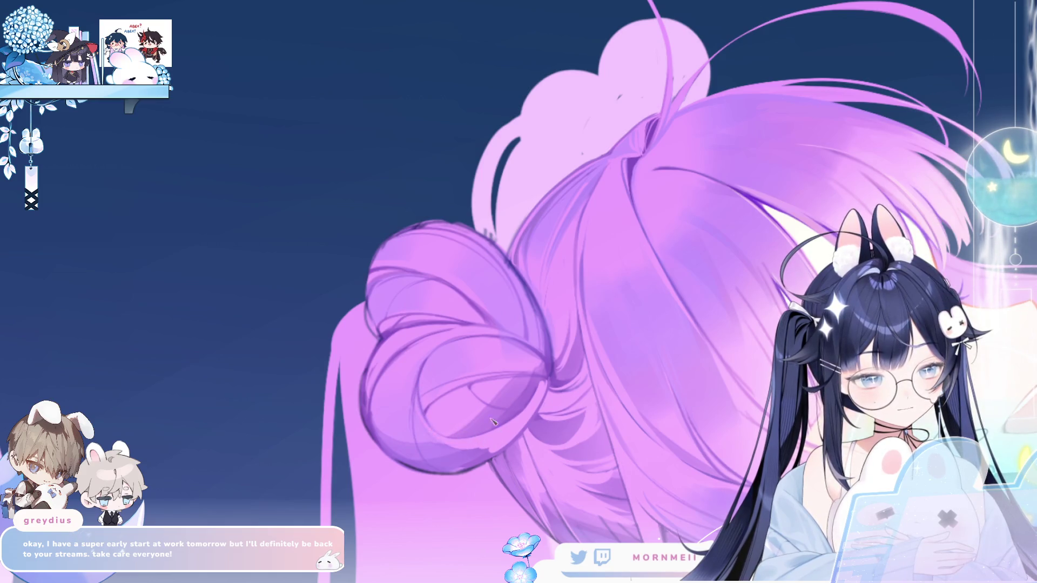
pyautogui.press('h')
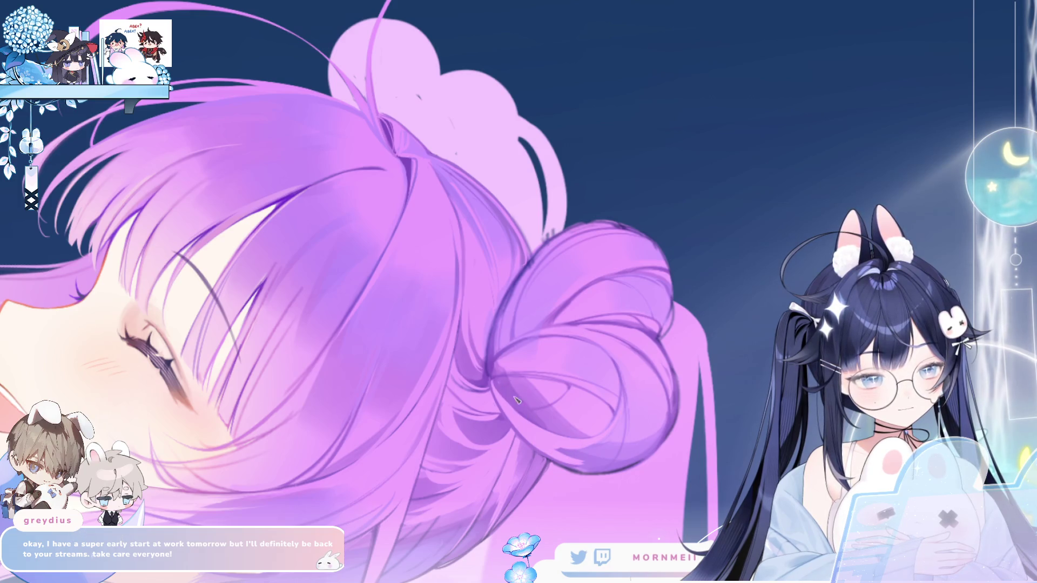
pyautogui.press('h')
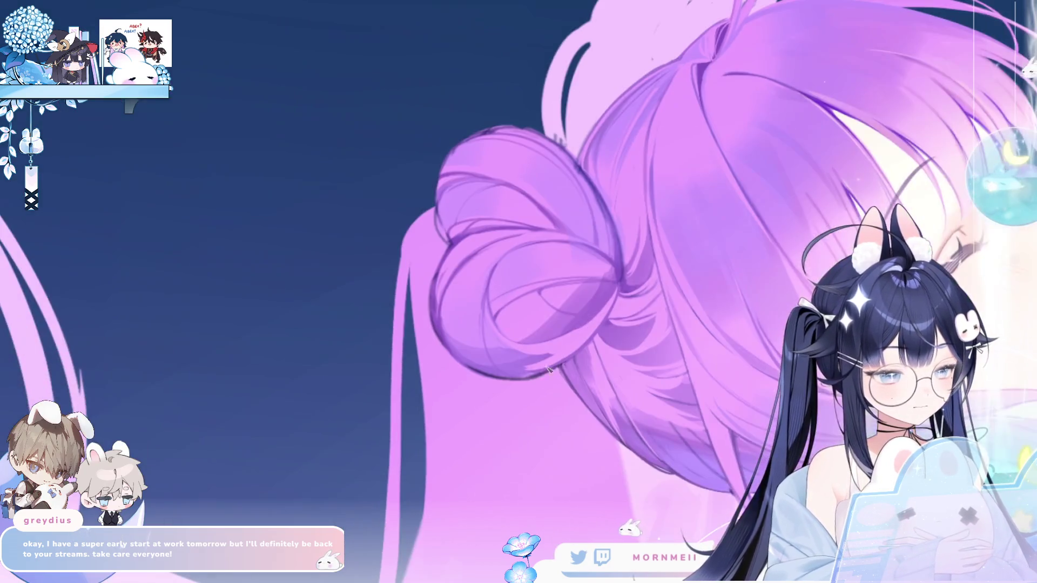
pyautogui.press('h')
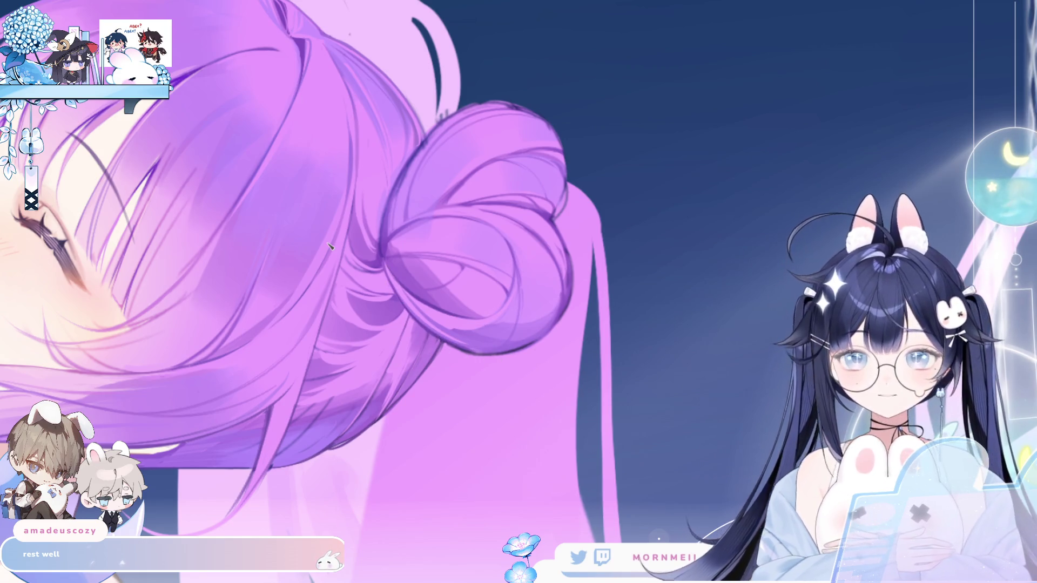
pyautogui.scroll(2, 428, 322)
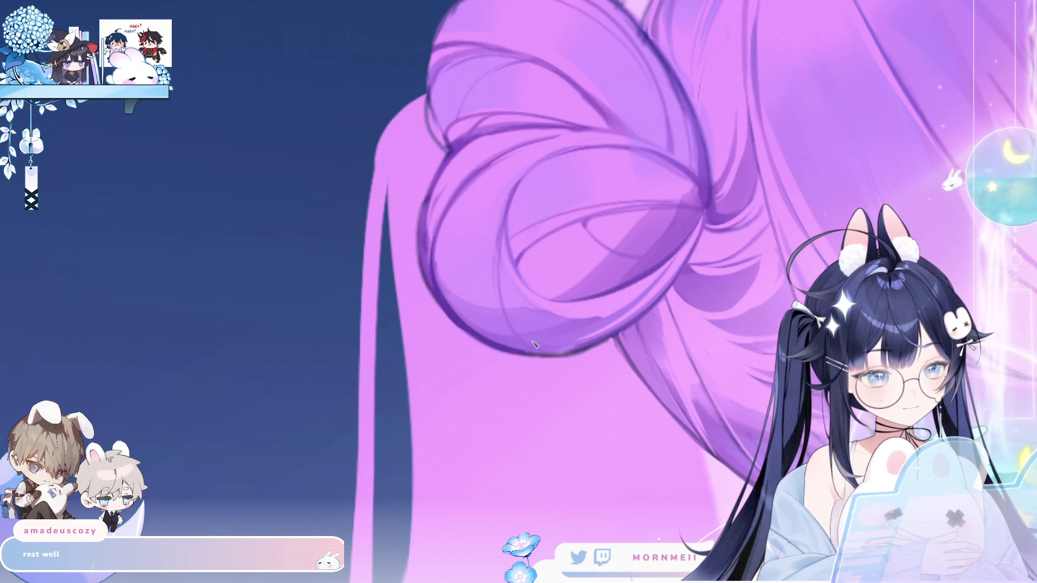
# Paint a lighter then a darker shading stroke along the bun's lower edge and check mirrored
pyautogui.moveTo(470, 324); pyautogui.dragTo(532, 353)
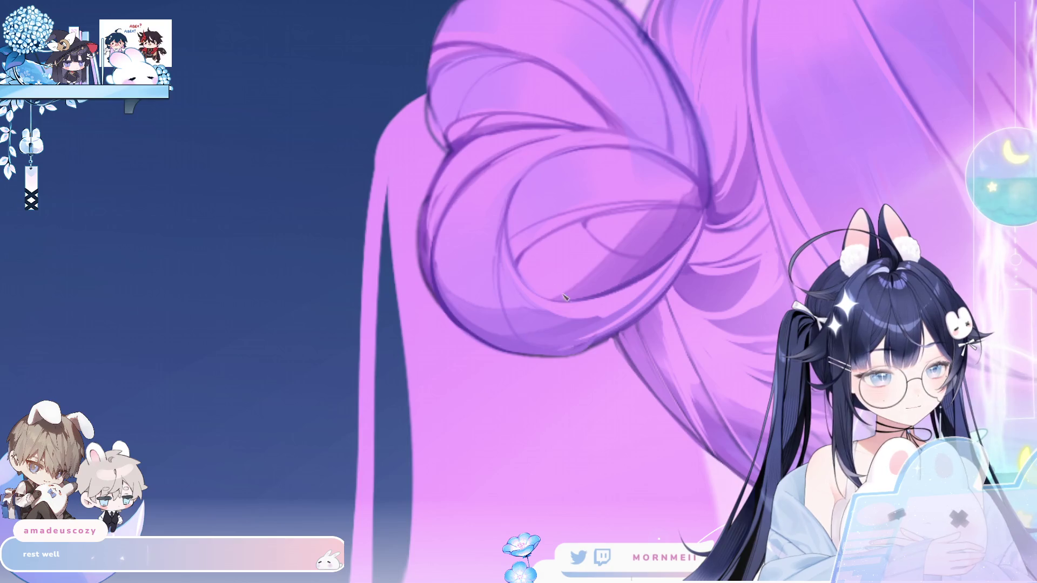
pyautogui.press('h')
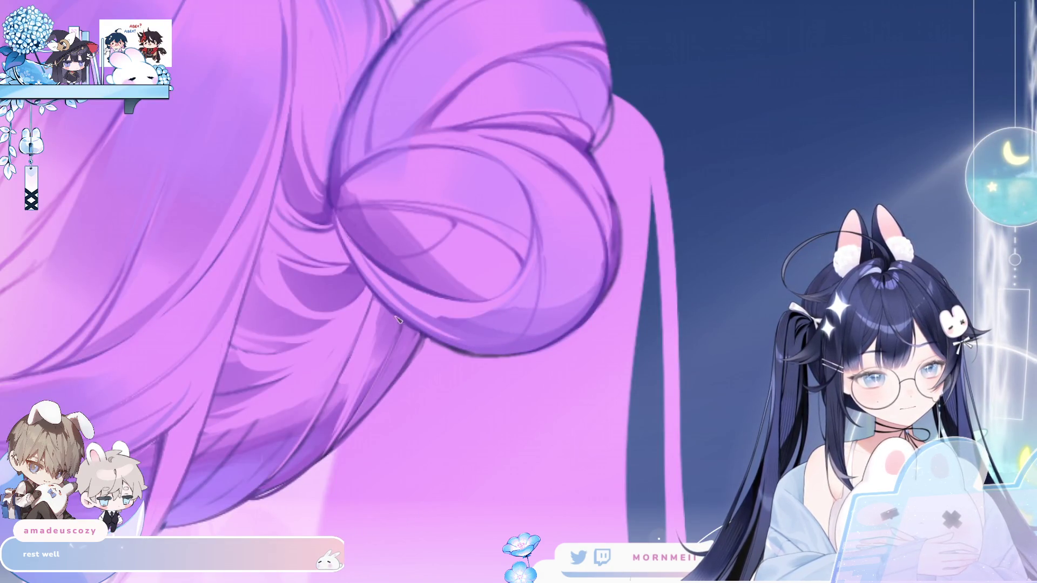
pyautogui.moveTo(411, 331)
pyautogui.mouseDown()
pyautogui.moveTo(498, 364)
pyautogui.moveTo(532, 364)
pyautogui.mouseUp()
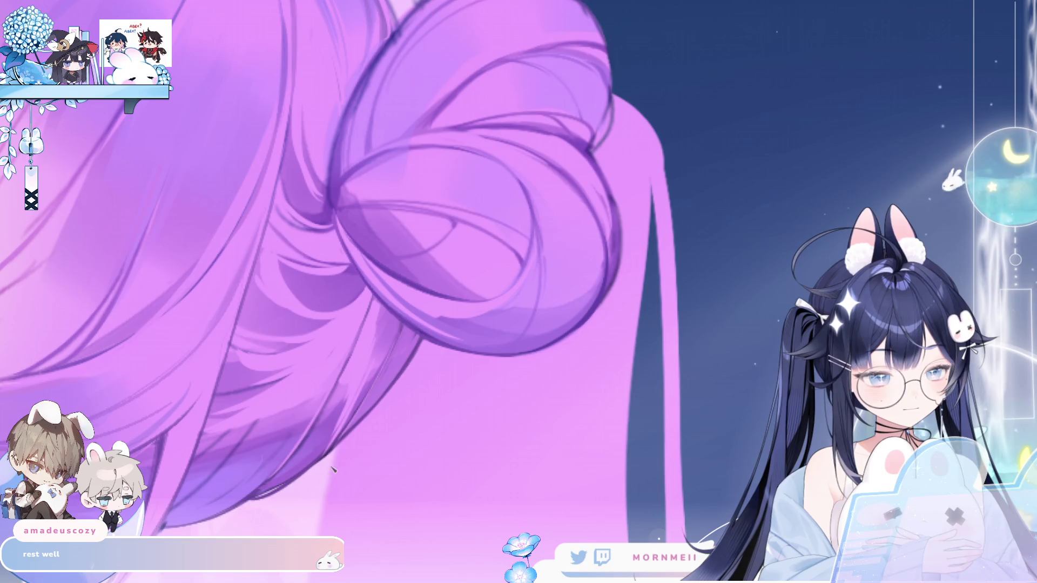
pyautogui.hotkey('ctrl', '0')
pyautogui.press('m')
pyautogui.scroll(3, 457, 251)
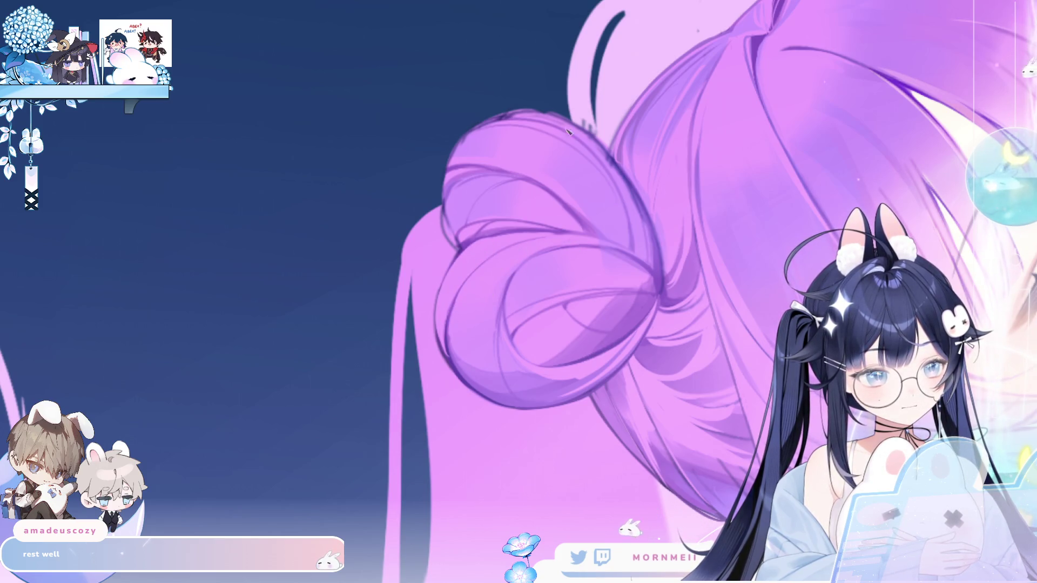
pyautogui.press('m')
pyautogui.press('m')
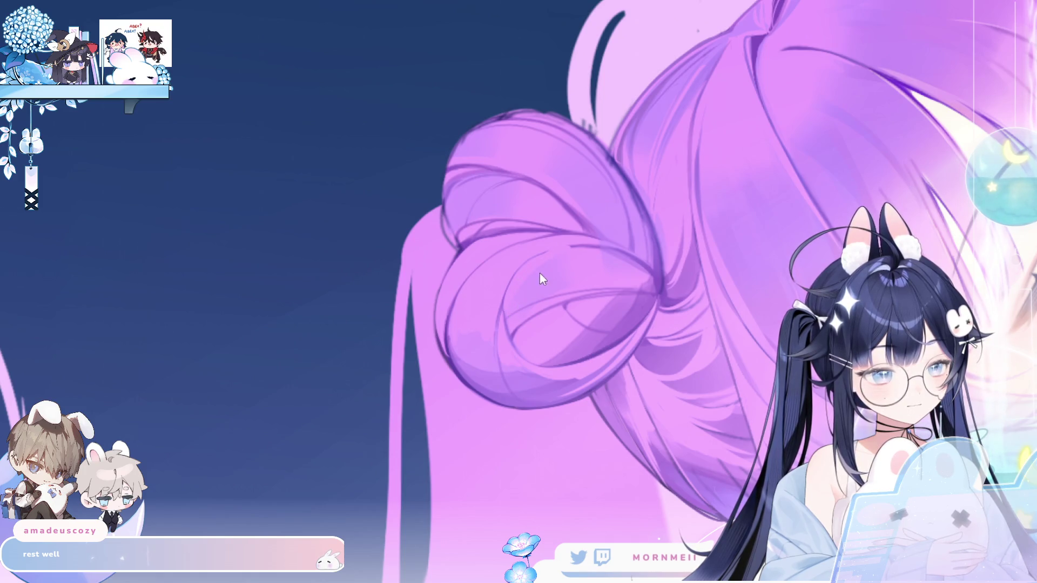
# Review the bun shading mirrored and unmirrored, then the whole illustration flipped
pyautogui.press('m')
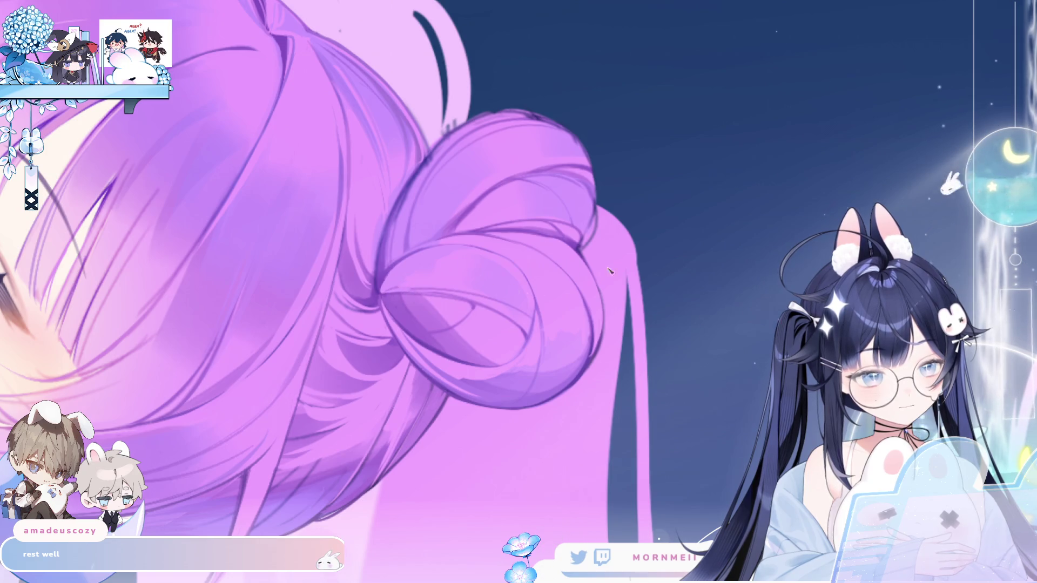
pyautogui.press('m')
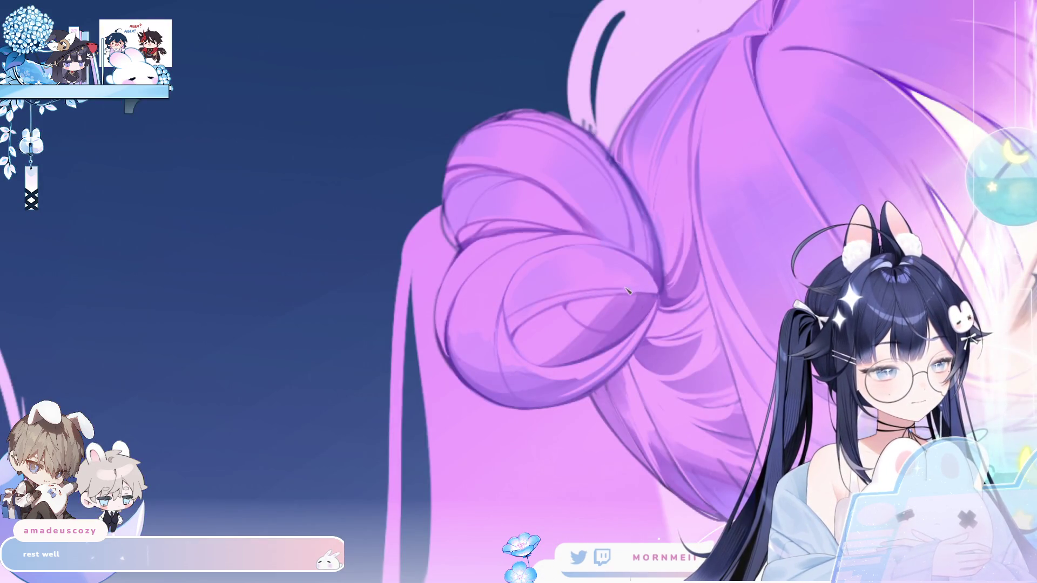
pyautogui.press('m')
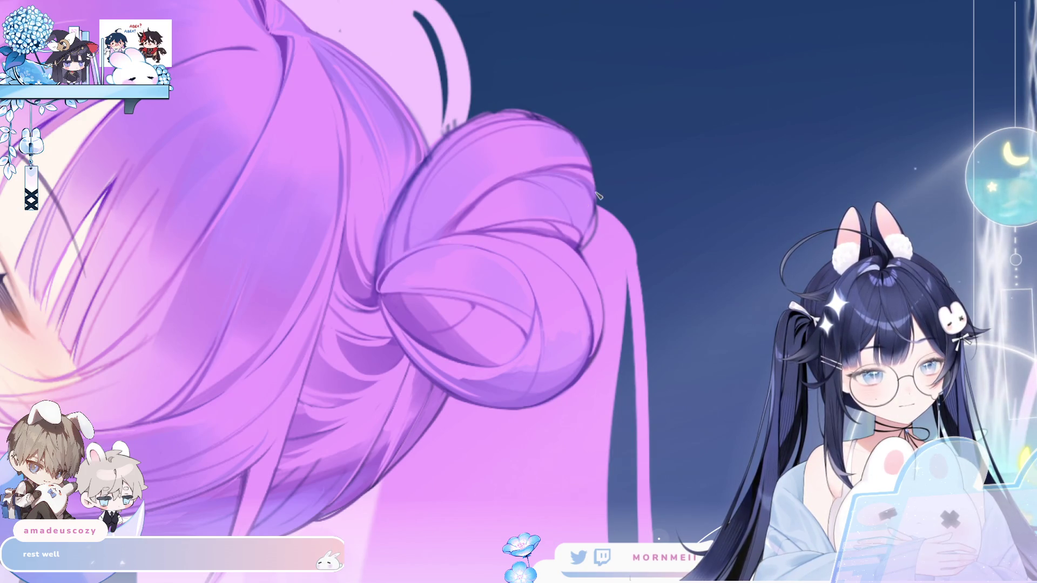
pyautogui.press('m')
pyautogui.press('m')
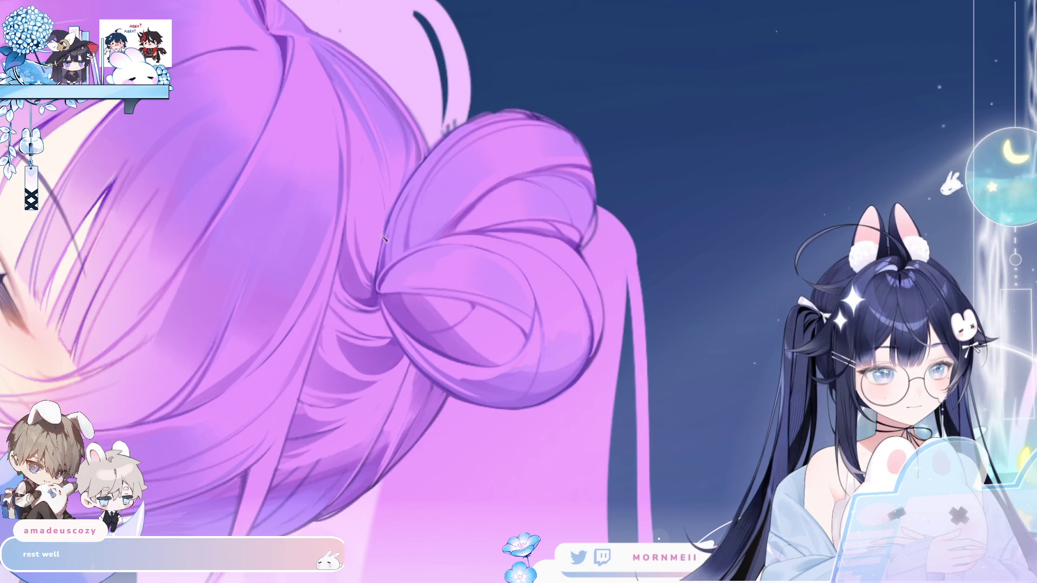
pyautogui.hotkey('ctrl', '0')
pyautogui.press('h')
pyautogui.press('h')
pyautogui.scroll(3, 481, 135)
pyautogui.scroll(1, 482, 135)
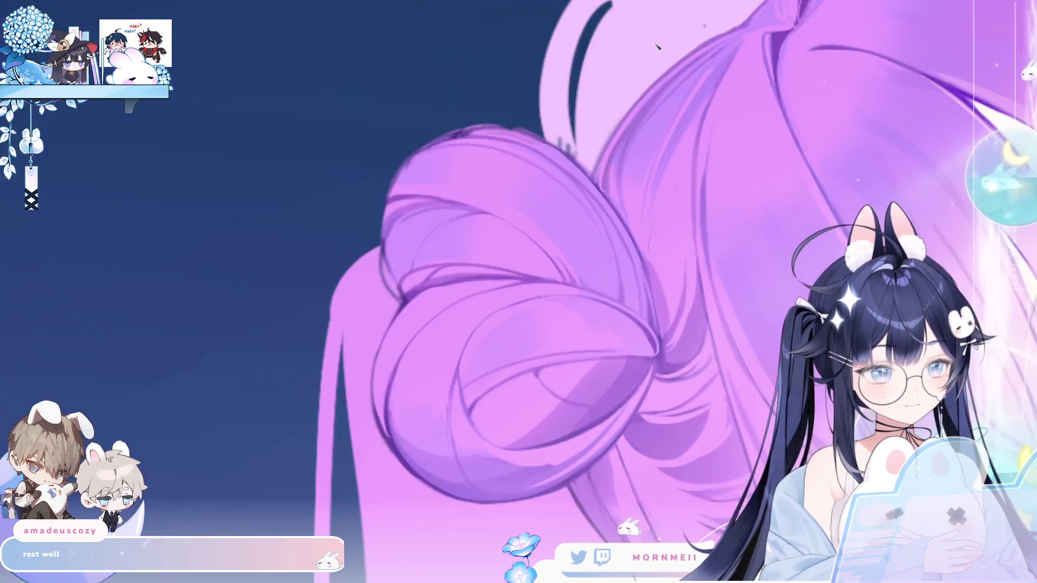
pyautogui.press('h')
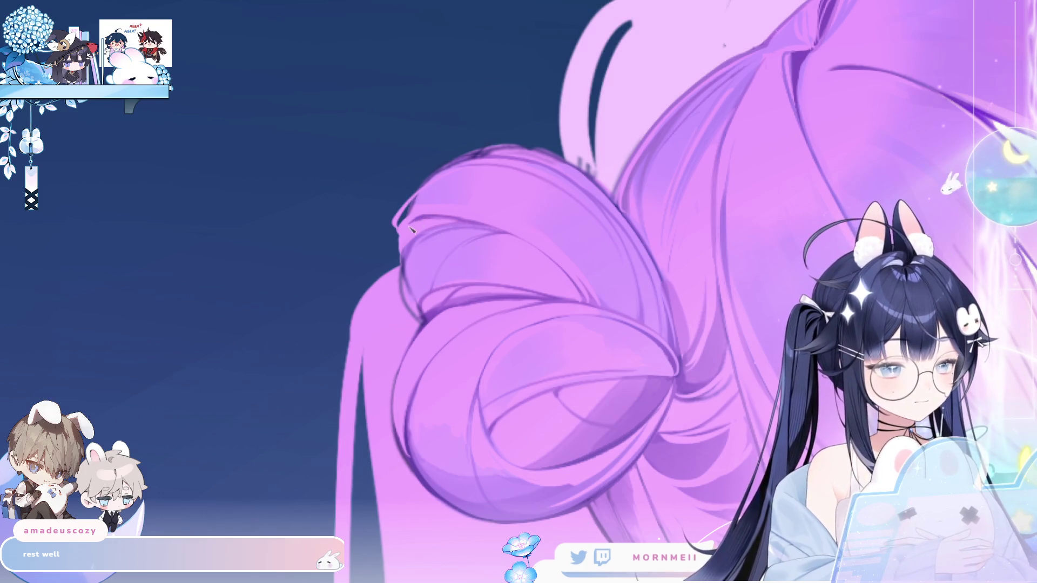
pyautogui.press('h')
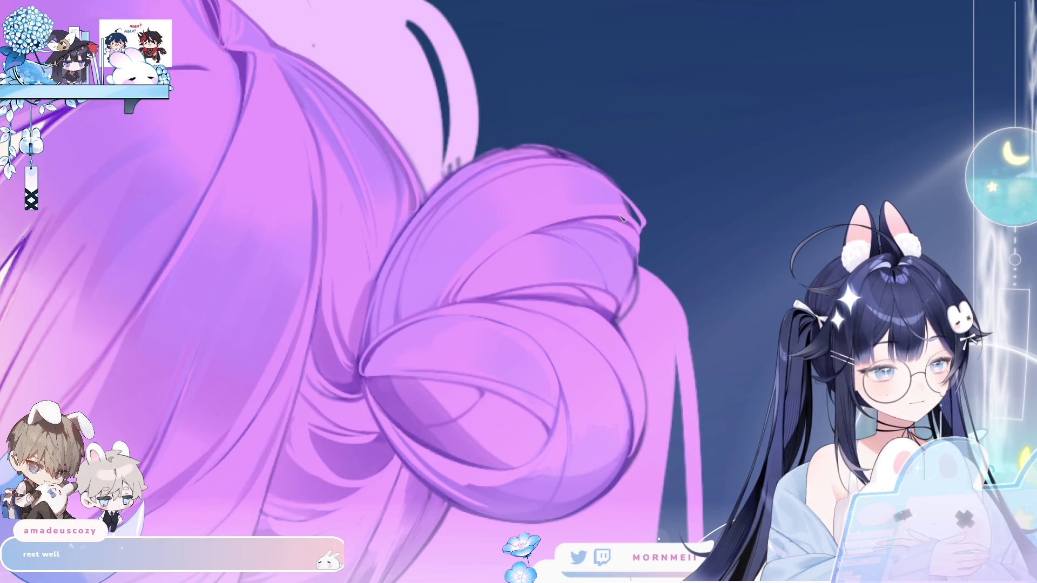
pyautogui.press('h')
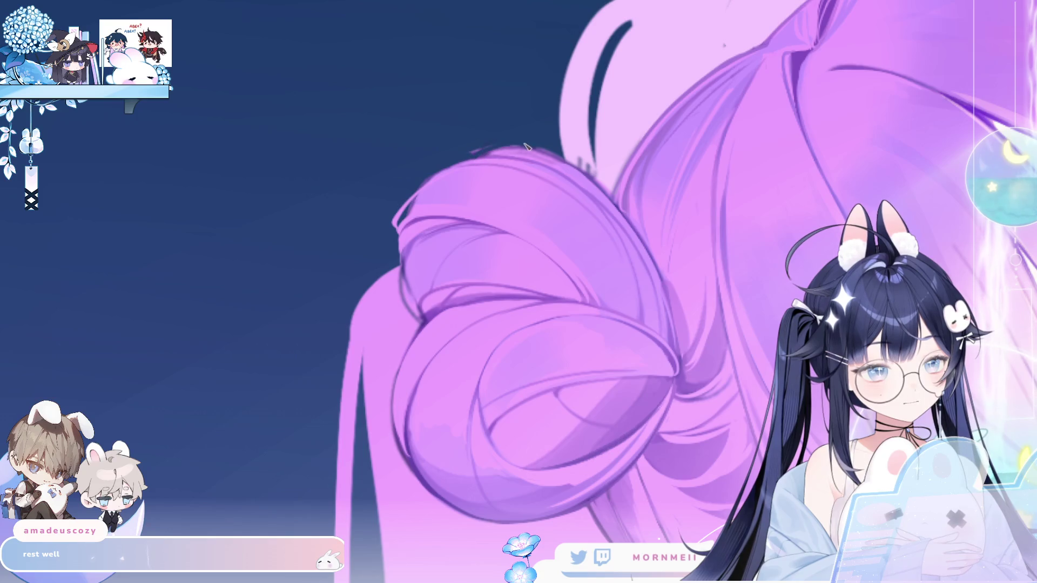
pyautogui.press('m')
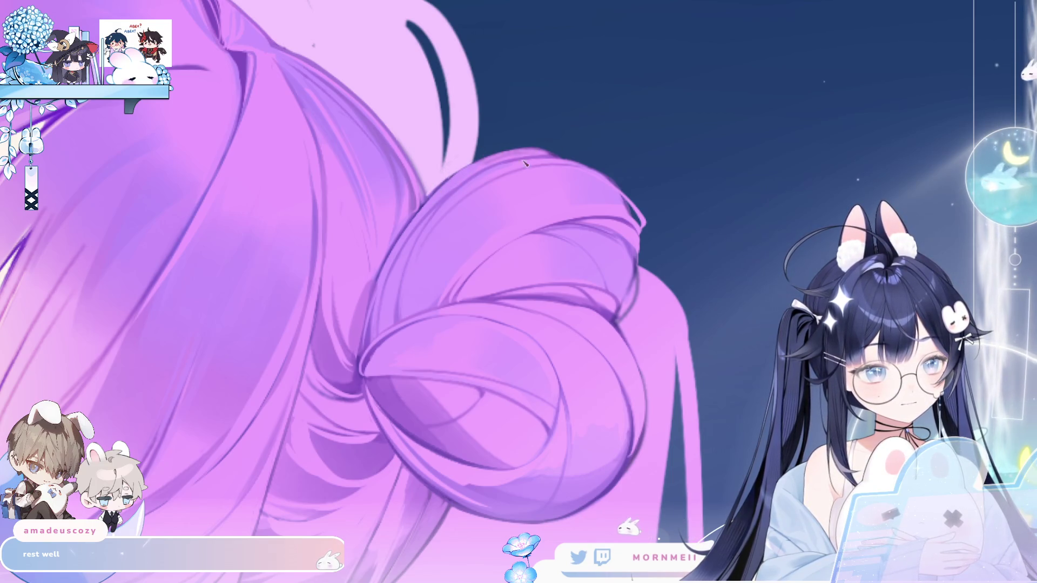
pyautogui.hotkey('ctrl', '0')
pyautogui.press('m')
pyautogui.press('m')
pyautogui.click(688, 148)
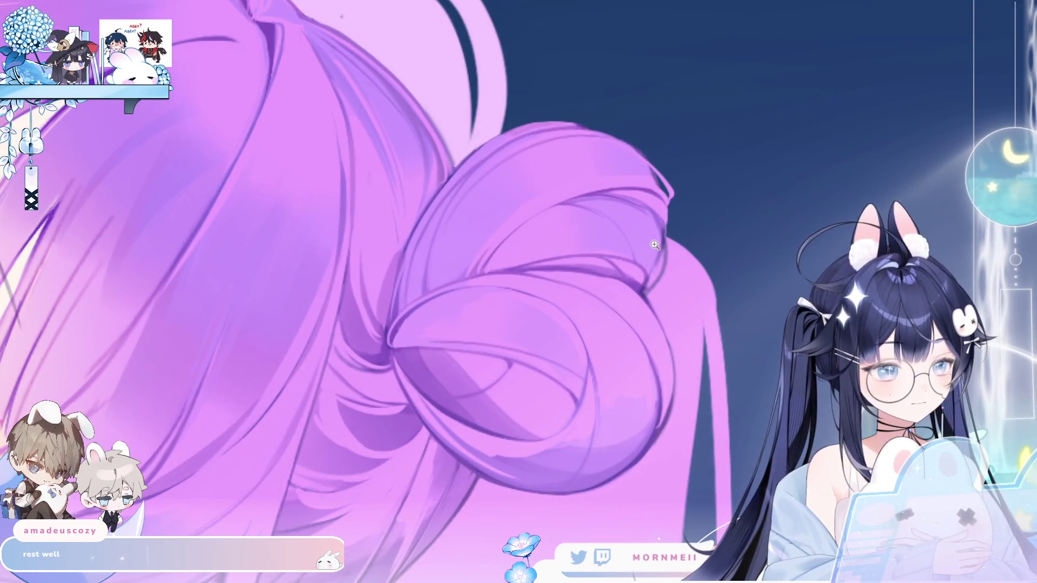
pyautogui.press('m')
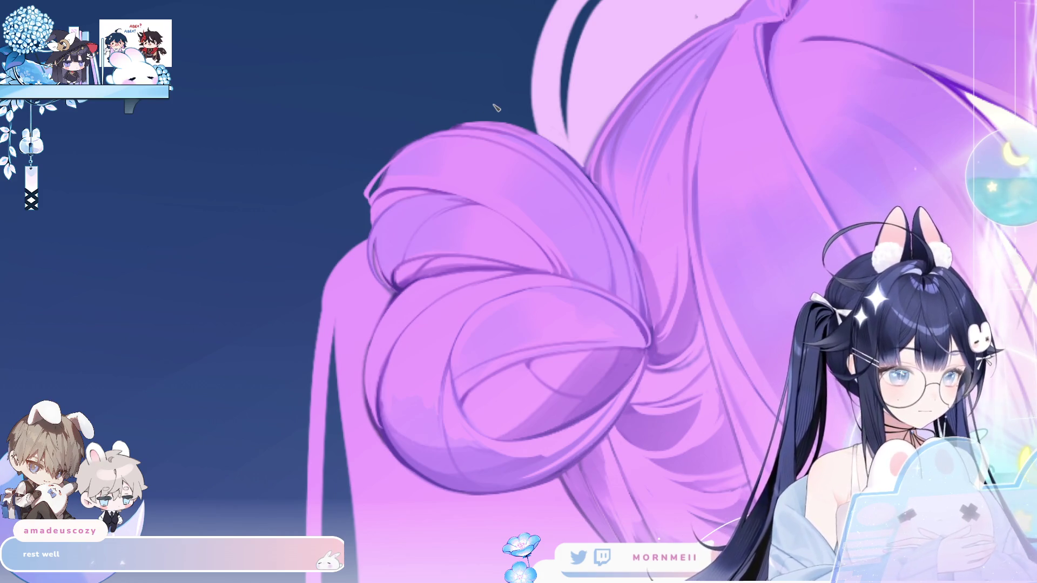
pyautogui.moveTo(443, 275); pyautogui.dragTo(559, 253)
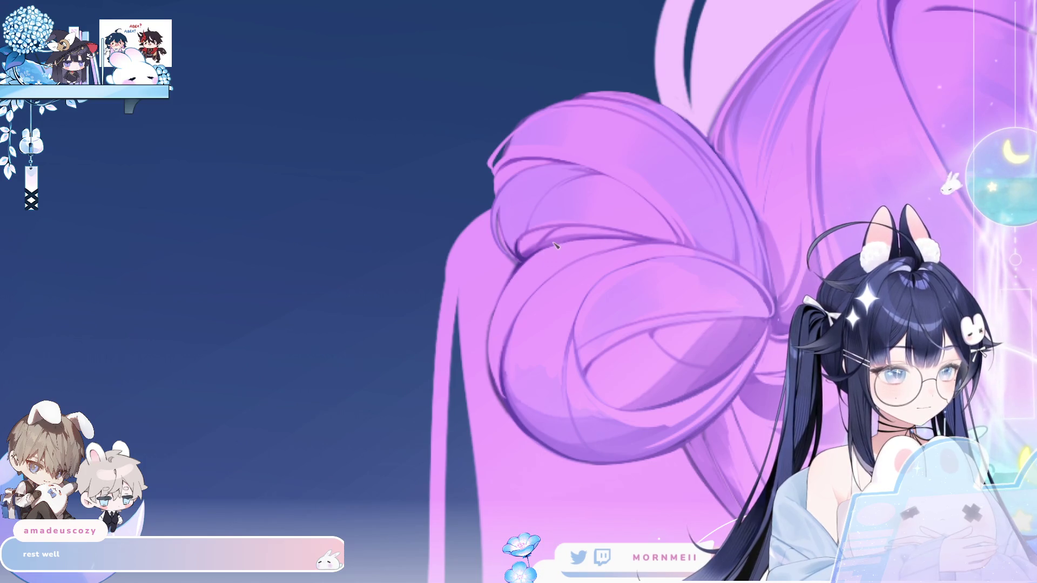
pyautogui.press('m')
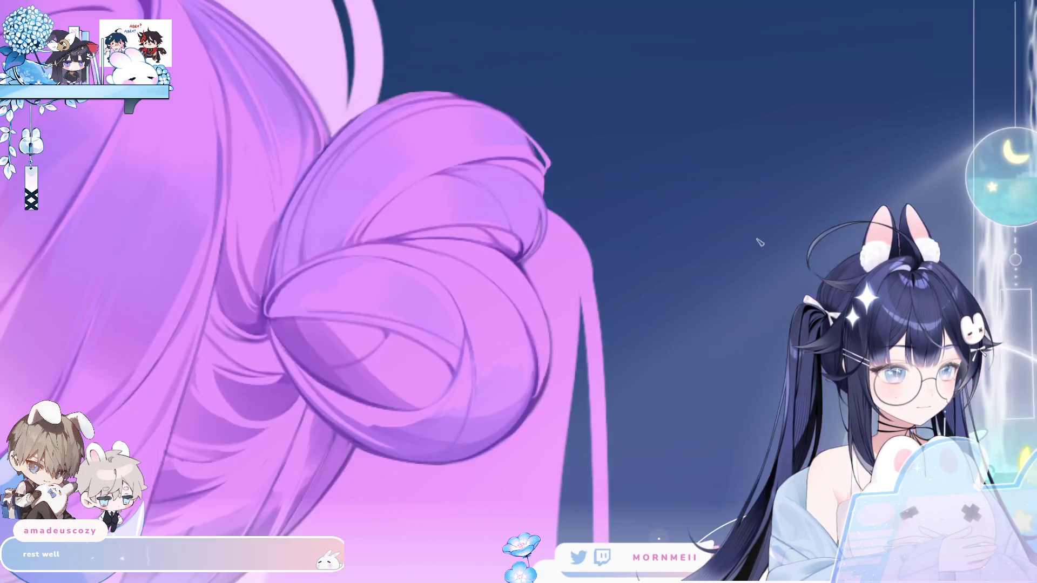
pyautogui.press('m')
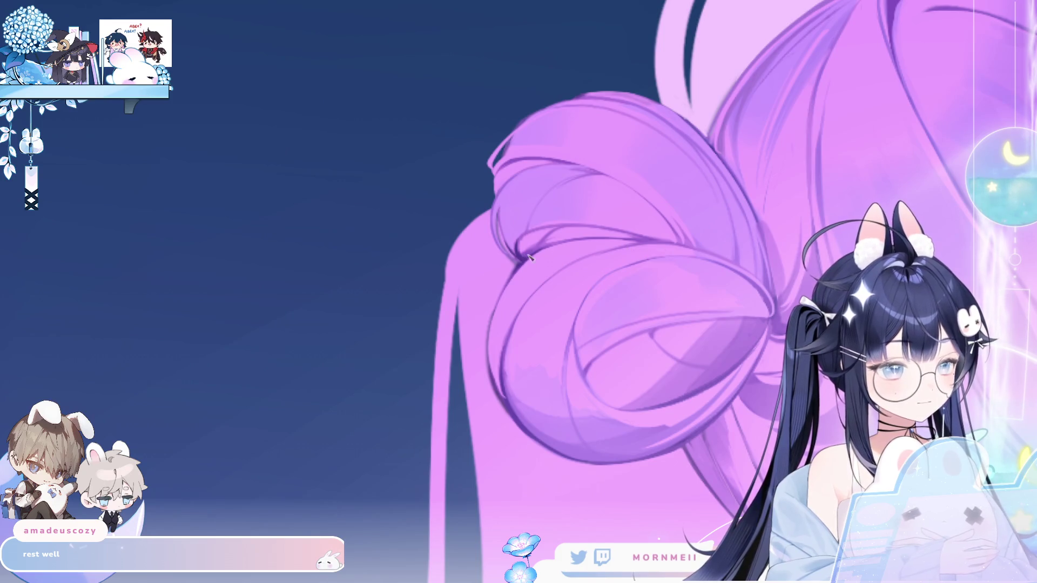
pyautogui.press('m')
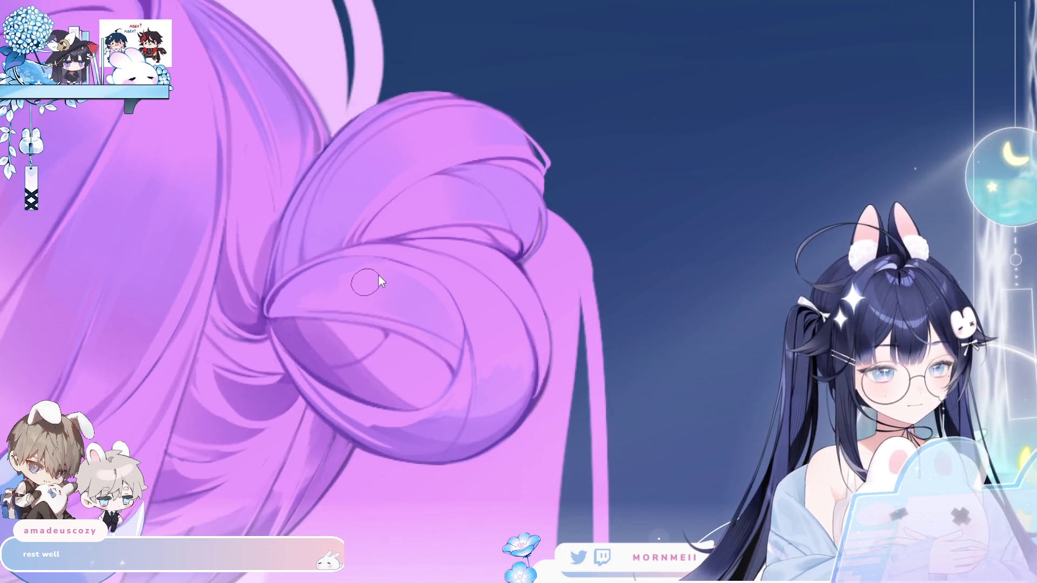
pyautogui.moveTo(379, 276); pyautogui.dragTo(592, 243)
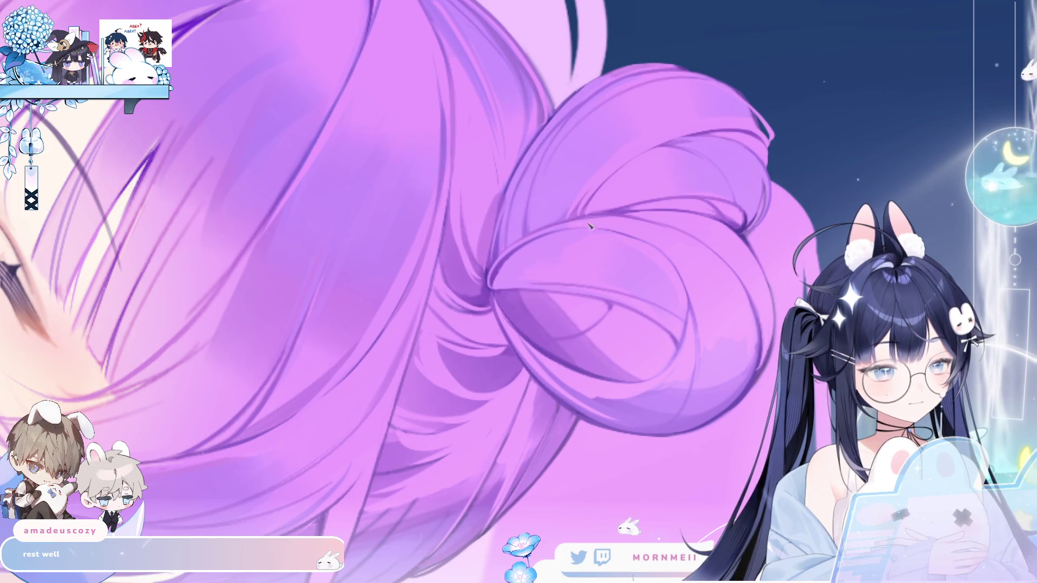
pyautogui.press('m')
pyautogui.moveTo(428, 254); pyautogui.dragTo(469, 212)
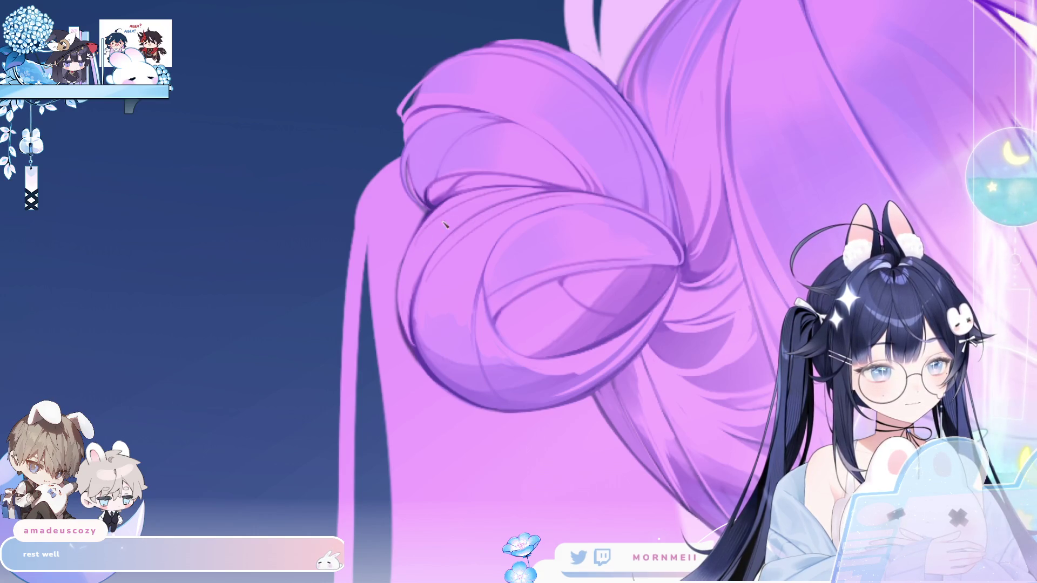
pyautogui.press('m')
pyautogui.press('m')
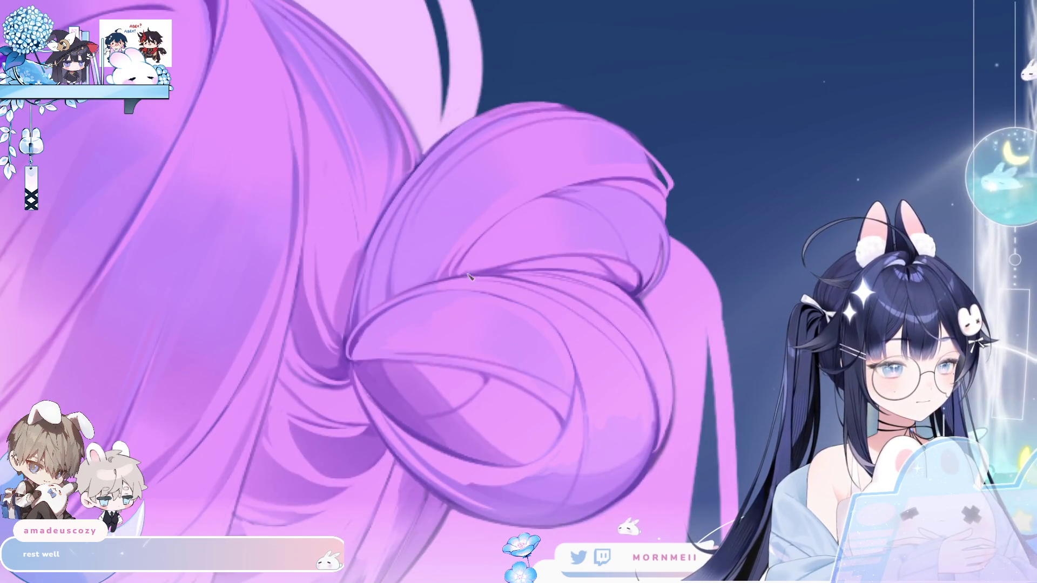
pyautogui.moveTo(638, 187); pyautogui.dragTo(335, 390)
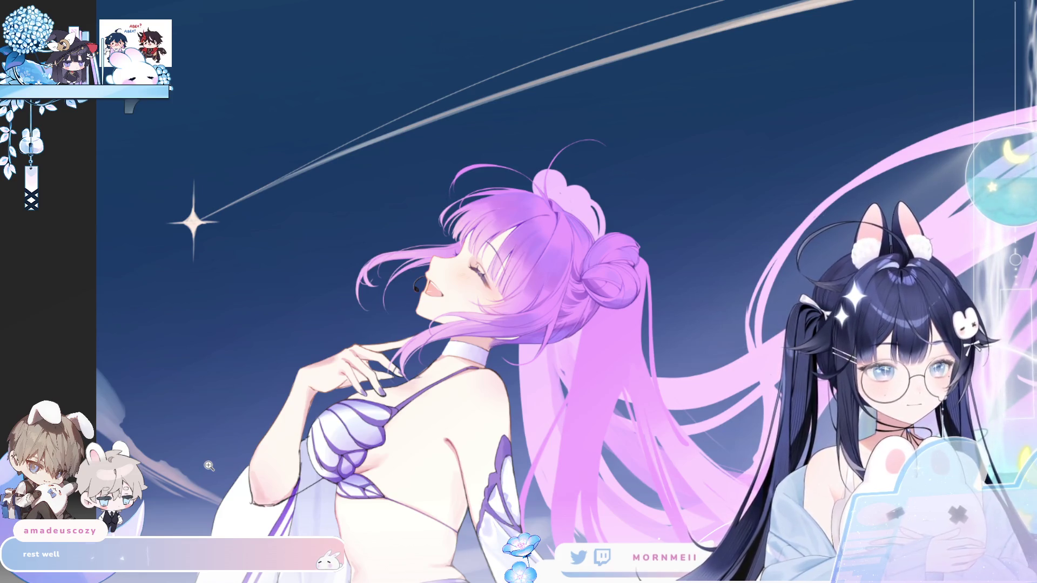
# Zoom in twice so the face and bangs fill the canvas, briefly mirrored to check
pyautogui.click(559, 219)
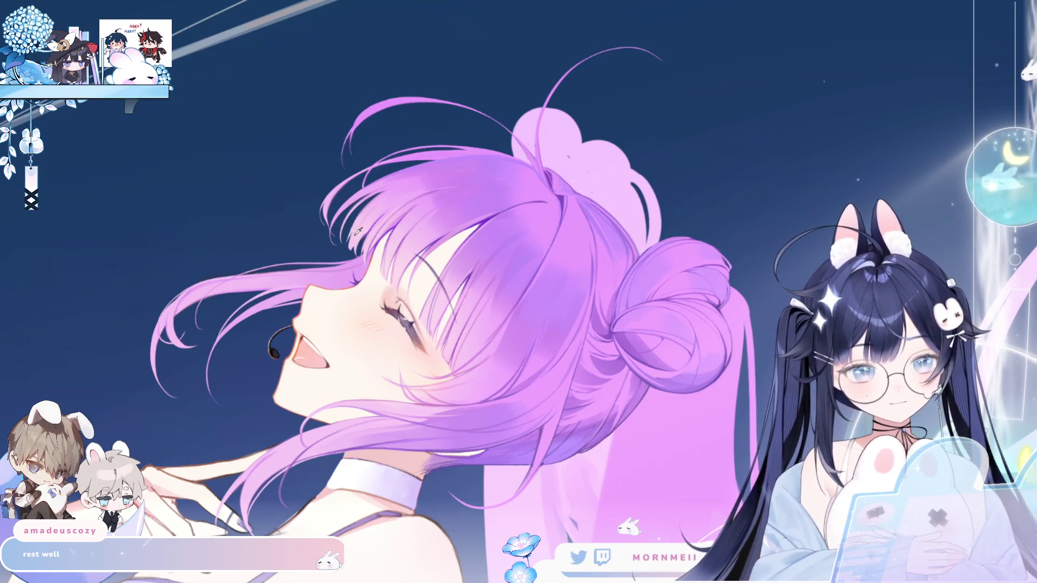
pyautogui.click(472, 172)
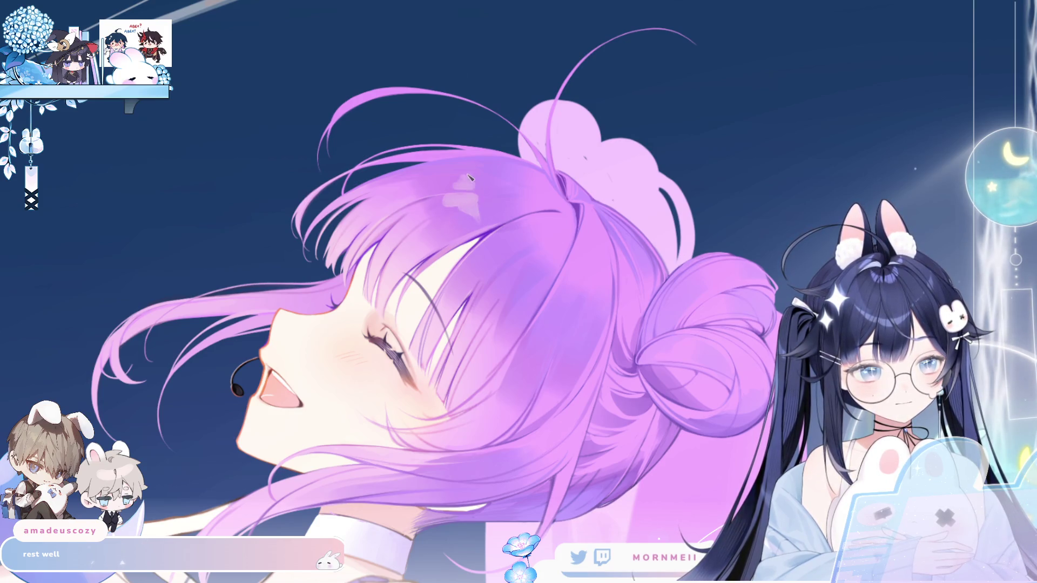
pyautogui.press('m')
pyautogui.press('m')
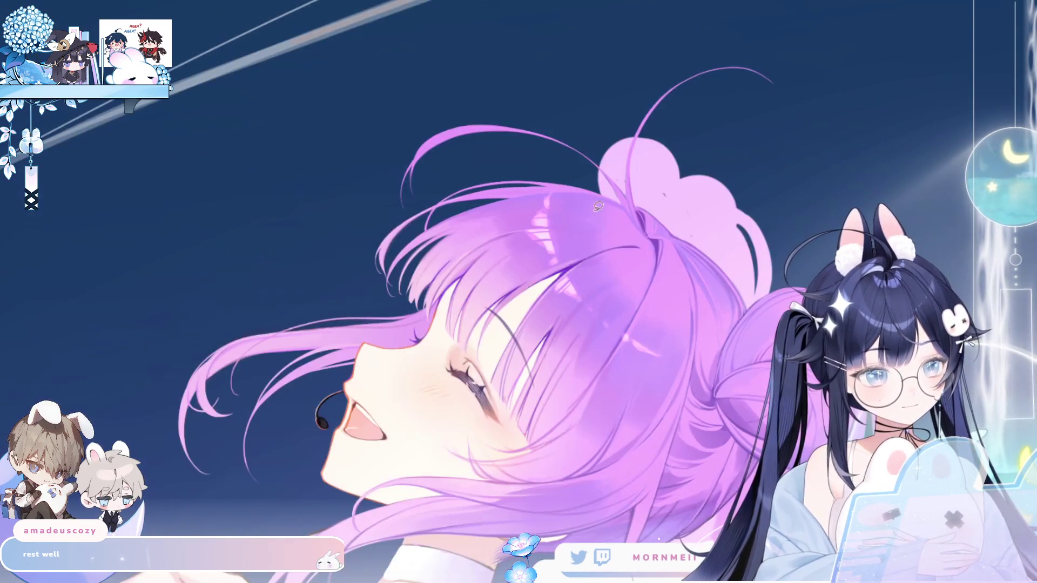
# Lasso-select thin strands of the bangs across the face, undoing one stray strip
pyautogui.moveTo(469, 325)
pyautogui.mouseDown()
pyautogui.moveTo(485, 295)
pyautogui.moveTo(475, 277)
pyautogui.moveTo(450, 272)
pyautogui.mouseUp()
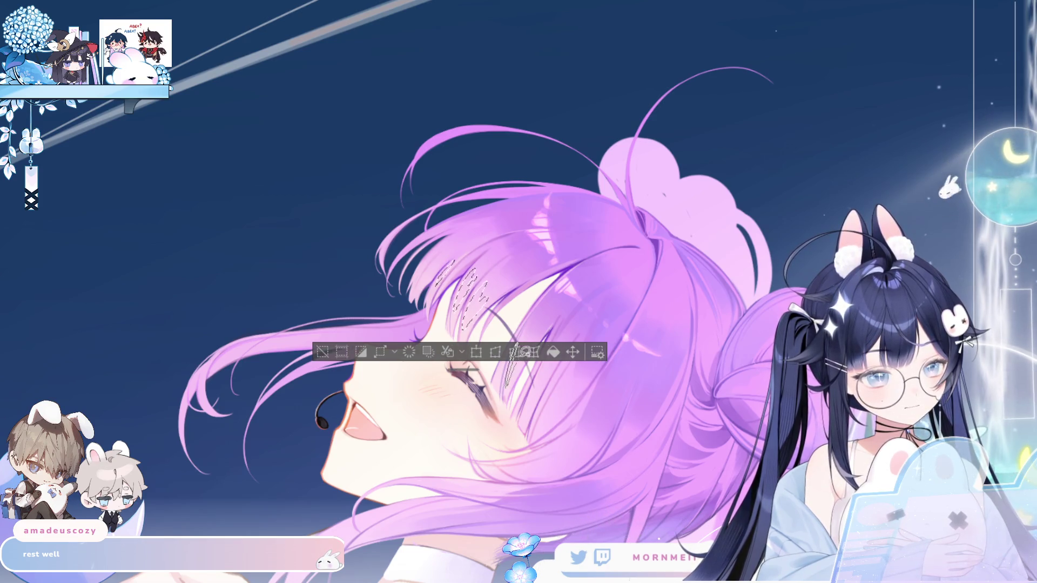
pyautogui.moveTo(513, 350); pyautogui.dragTo(519, 349)
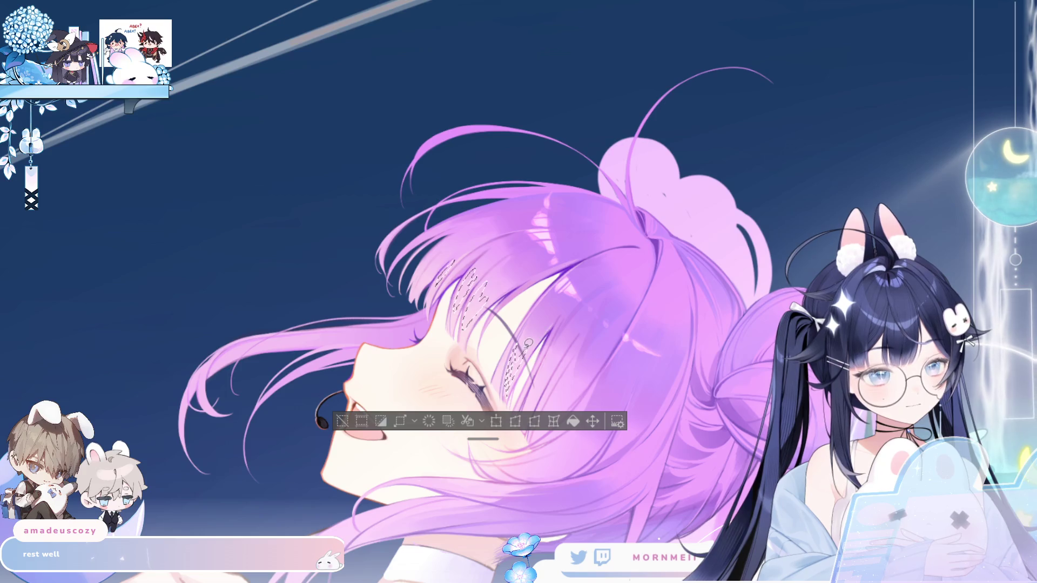
pyautogui.hotkey('ctrl', 'z')
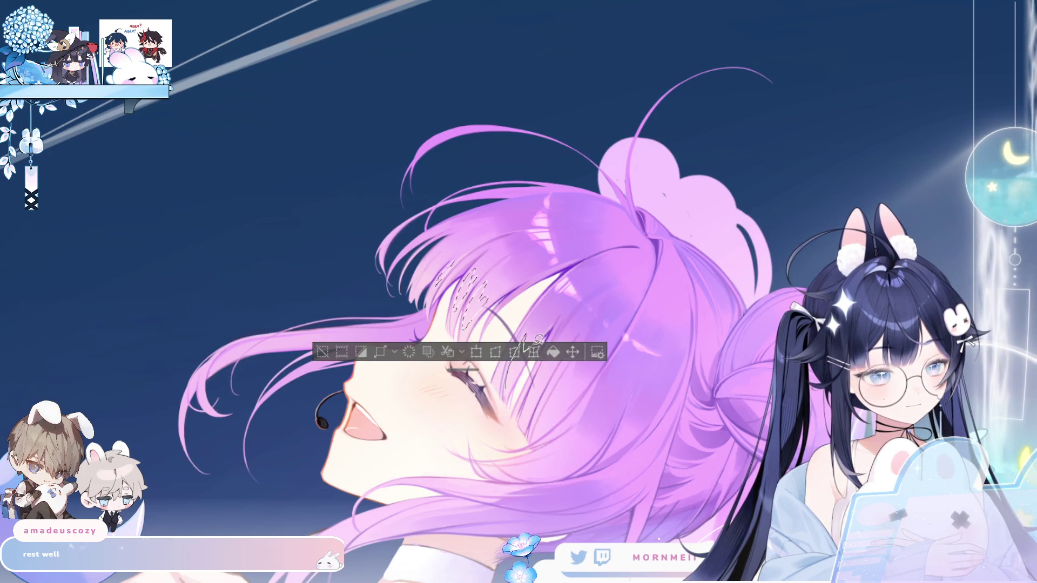
pyautogui.moveTo(540, 338); pyautogui.dragTo(537, 343)
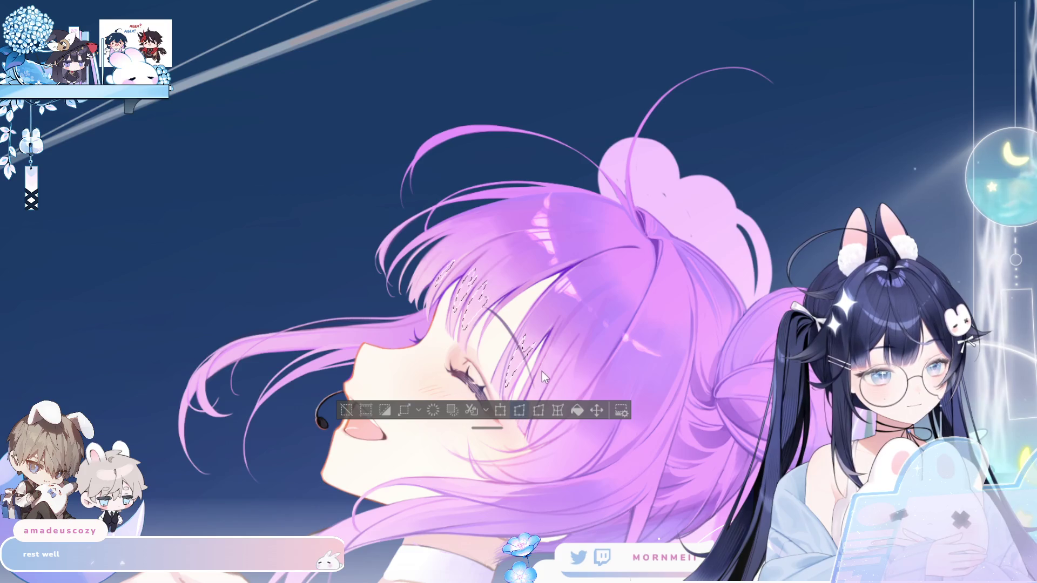
pyautogui.moveTo(538, 376); pyautogui.dragTo(540, 422)
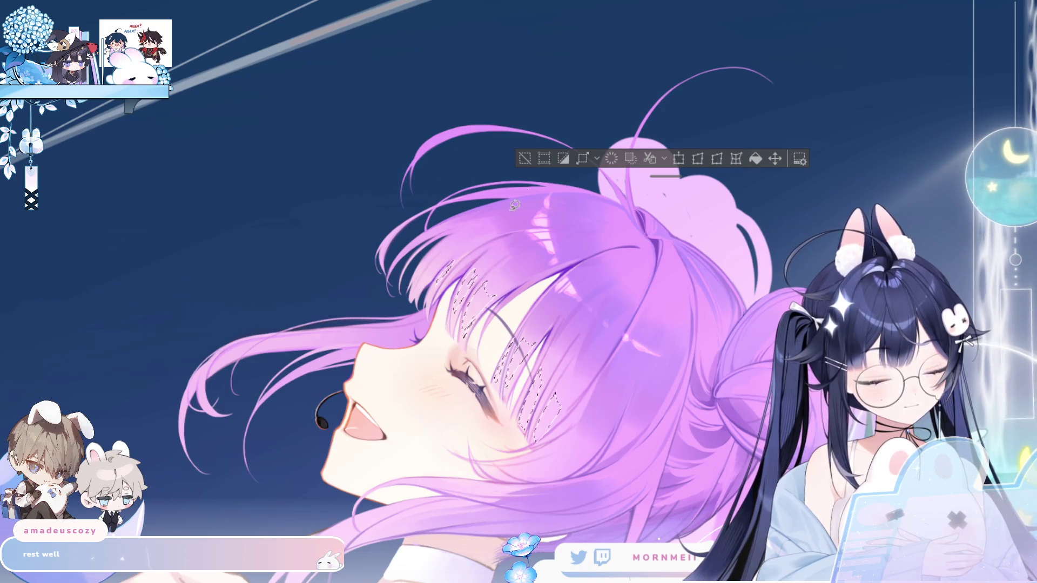
# Mirror the view repeatedly to check the selected bang strands against the face
pyautogui.press('h')
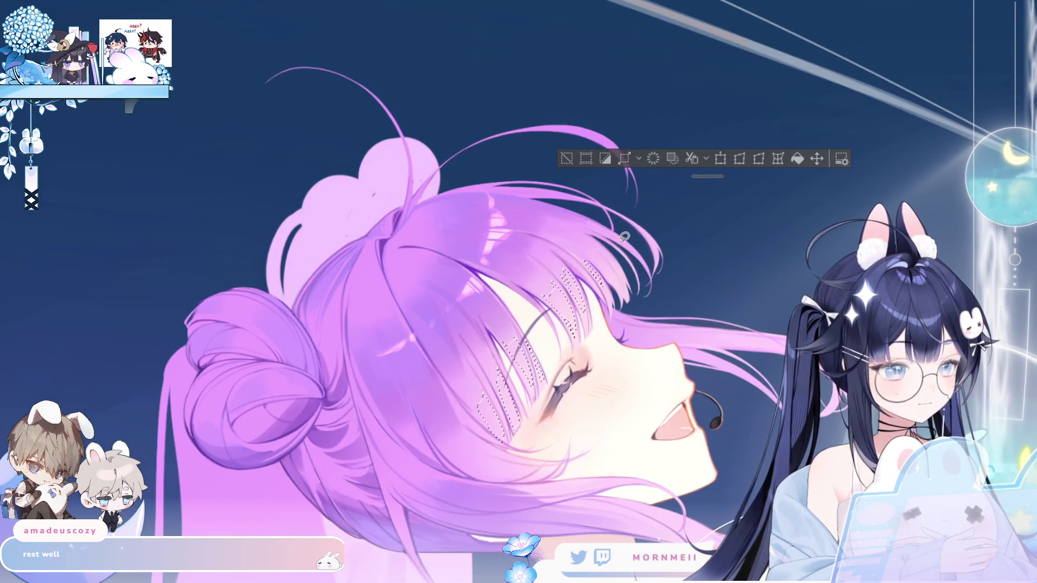
pyautogui.press('h')
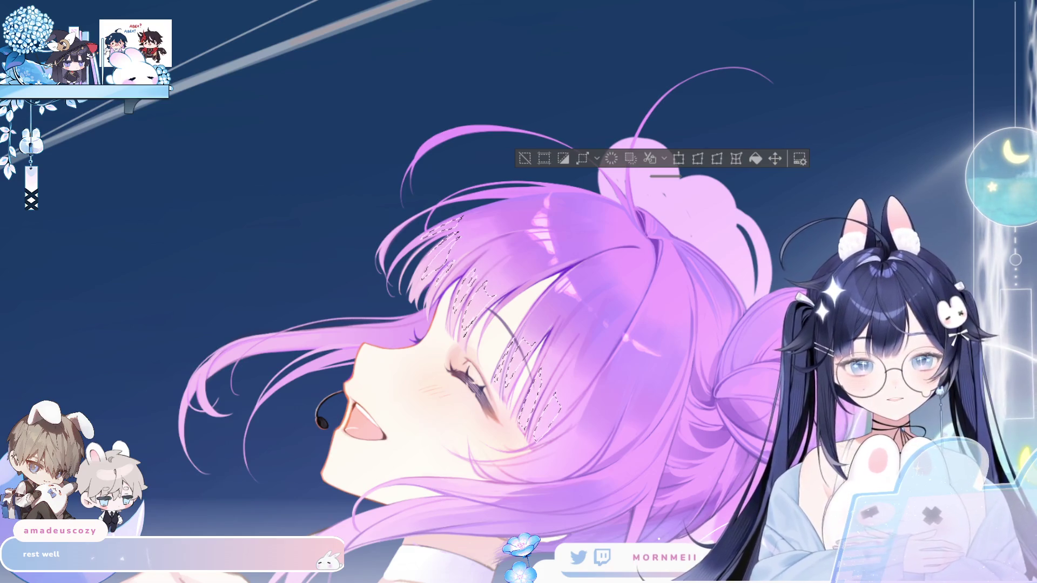
pyautogui.press('h')
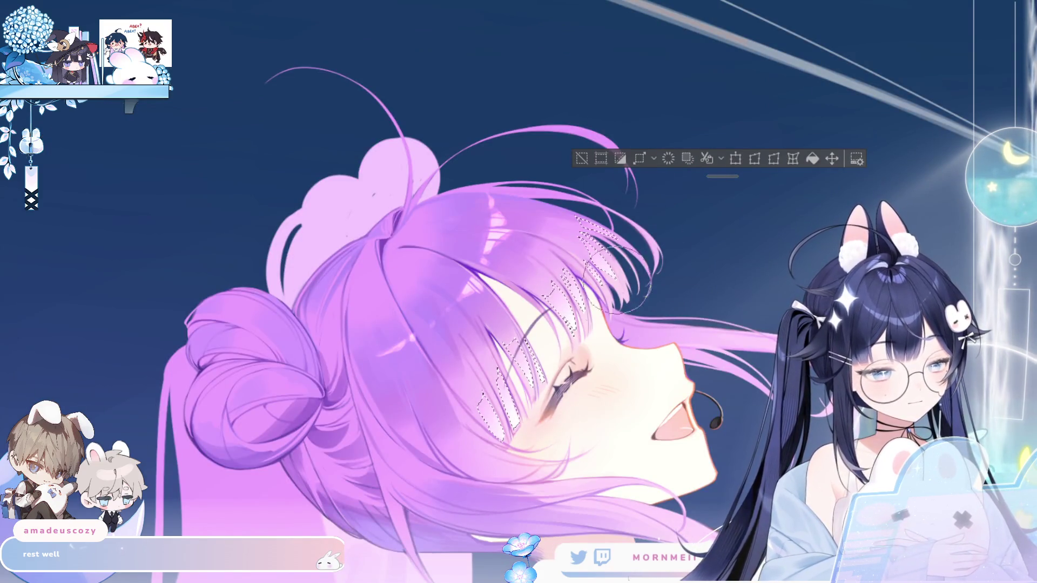
pyautogui.press('h')
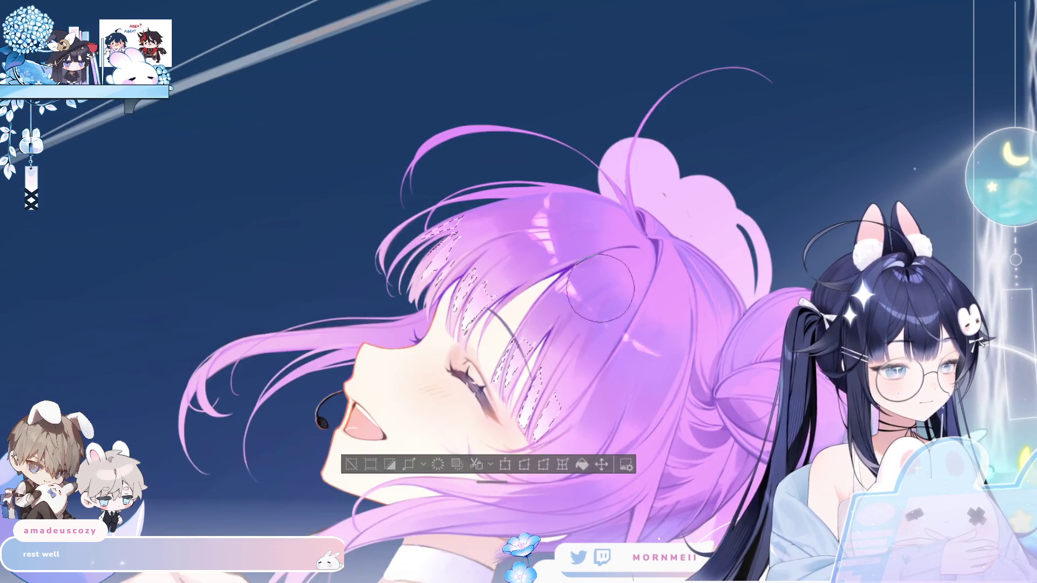
pyautogui.press('h')
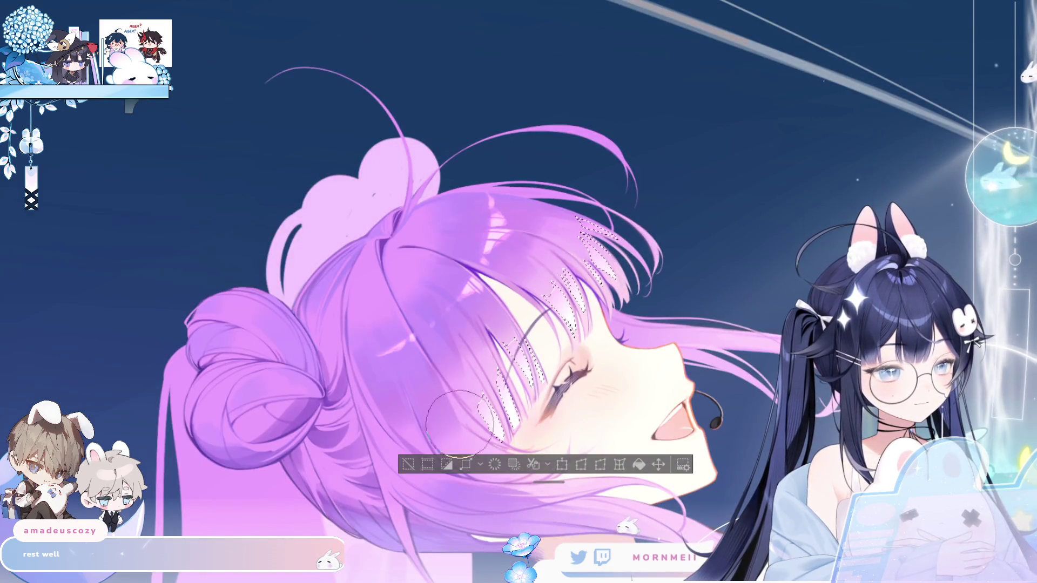
pyautogui.press('h')
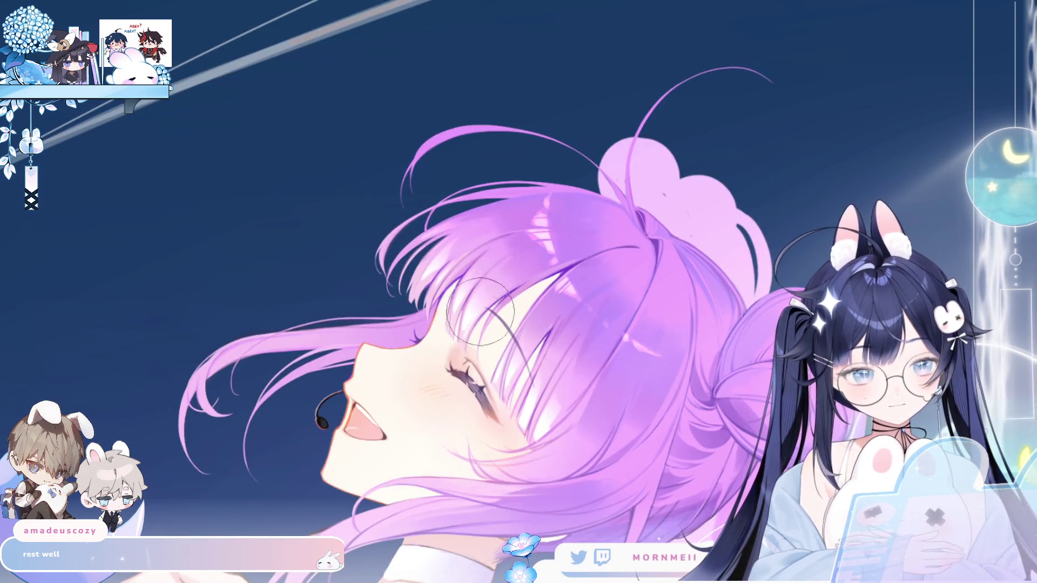
pyautogui.press('h')
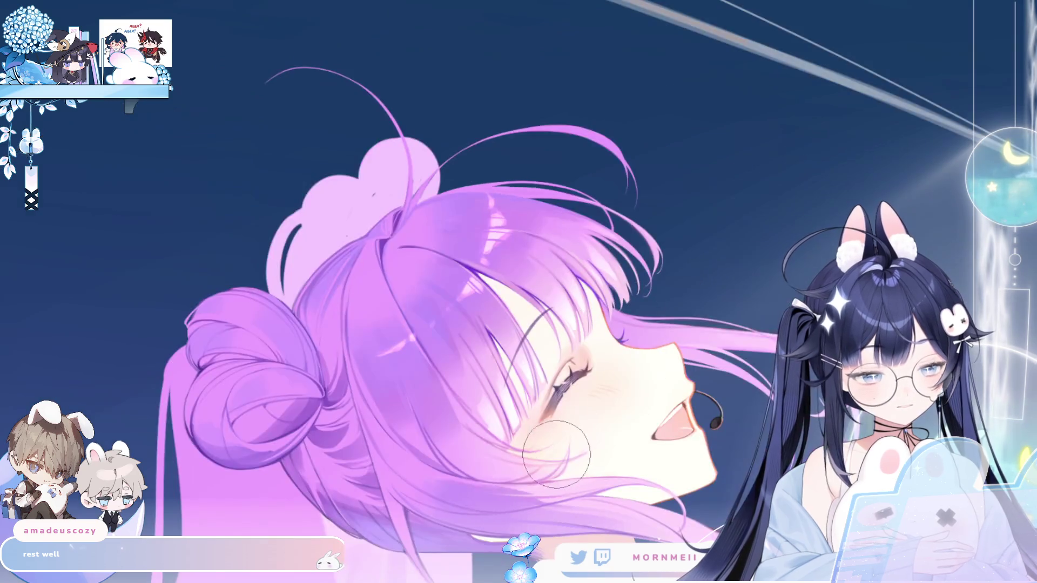
pyautogui.press('h')
pyautogui.scroll(-2, 687, 405)
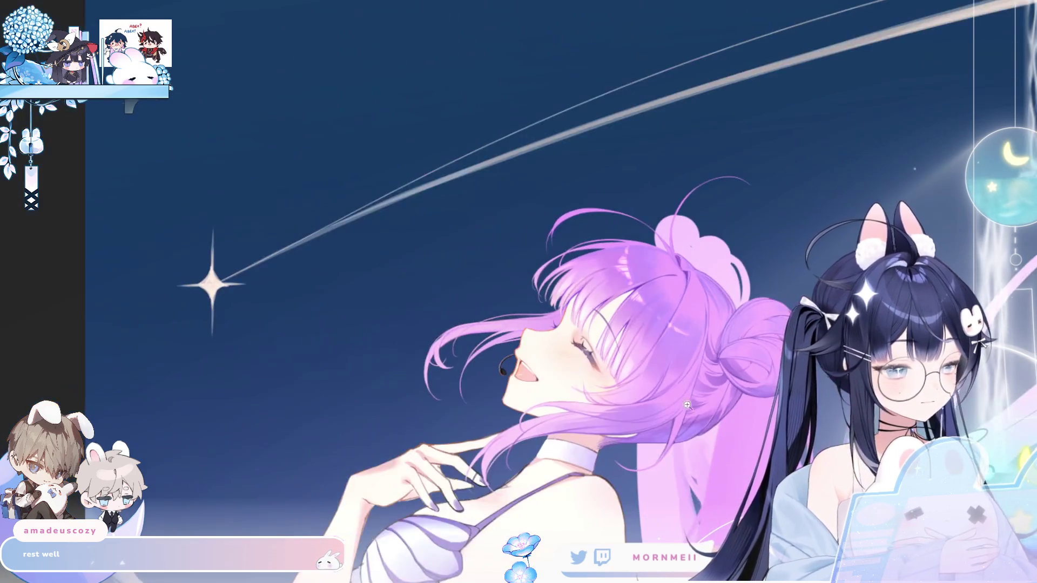
pyautogui.moveTo(687, 406); pyautogui.dragTo(607, 335)
pyautogui.press('h')
pyautogui.press('h')
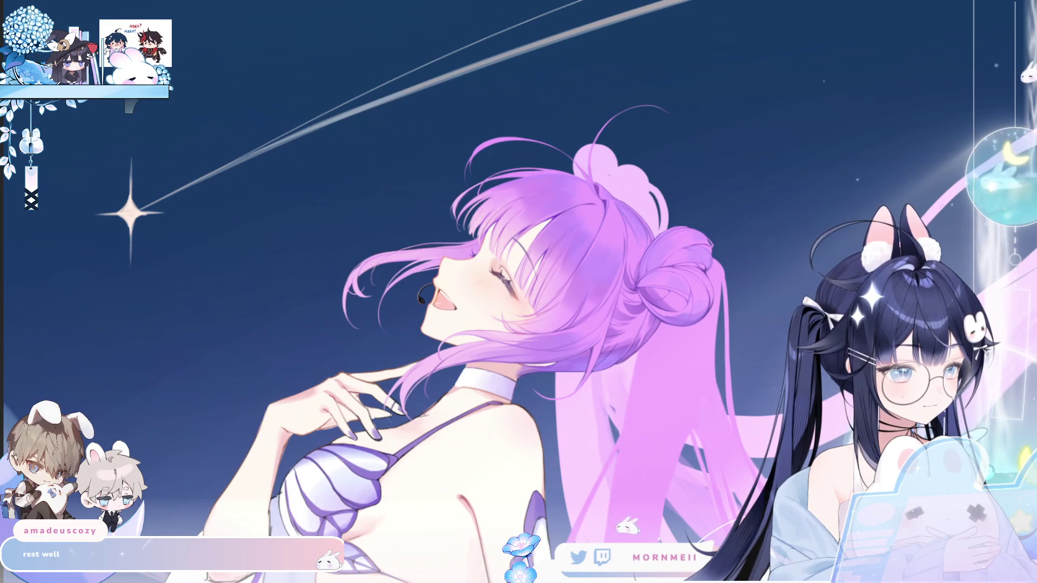
pyautogui.scroll(3, 594, 197)
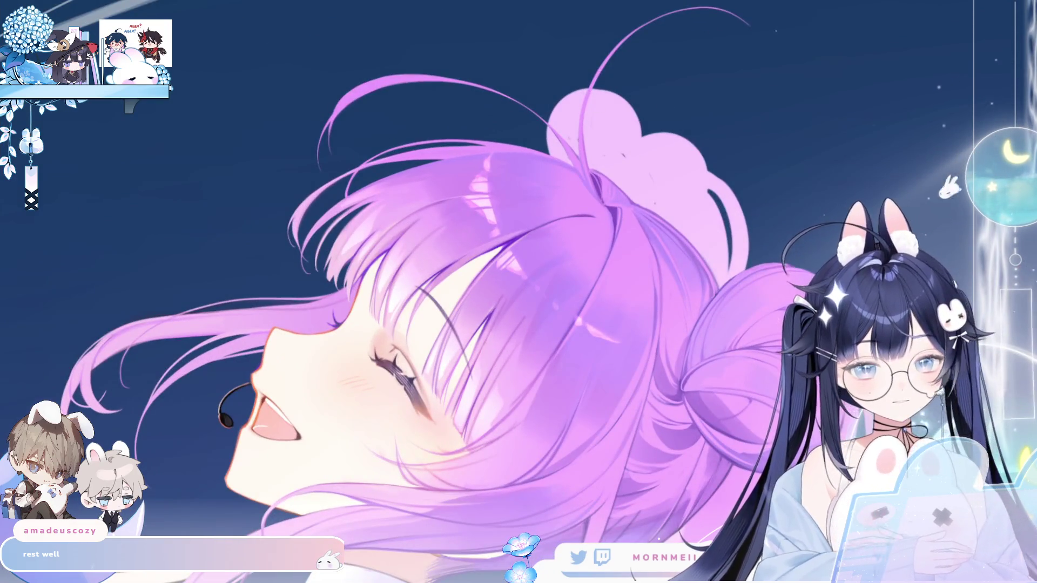
pyautogui.press('h')
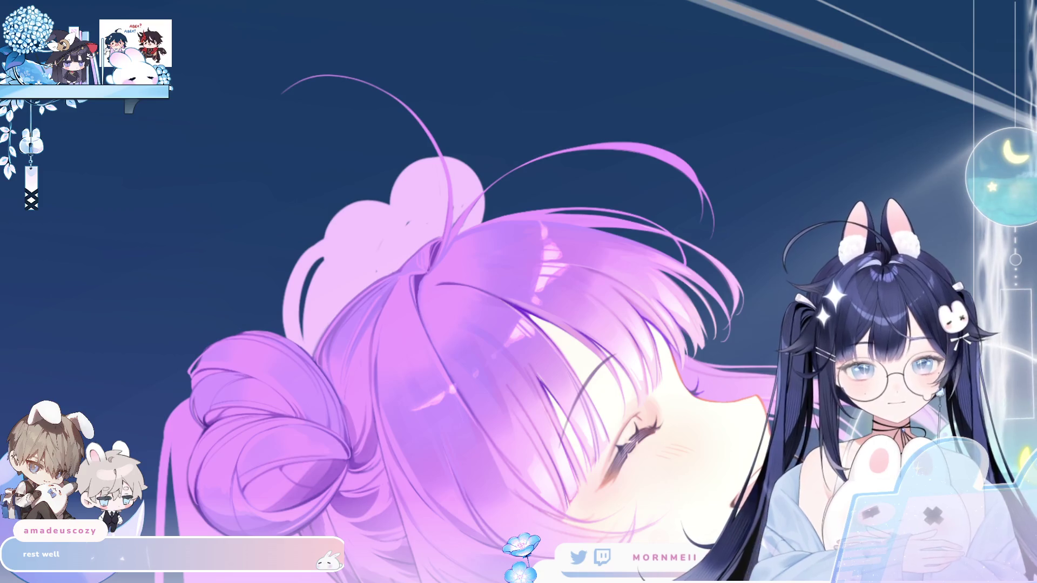
pyautogui.press('h')
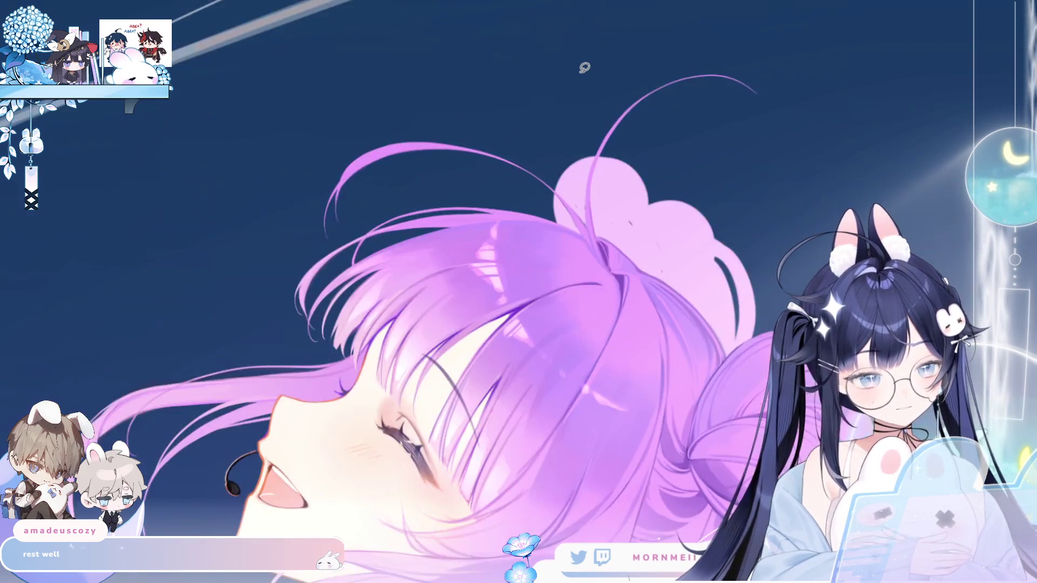
pyautogui.press('h')
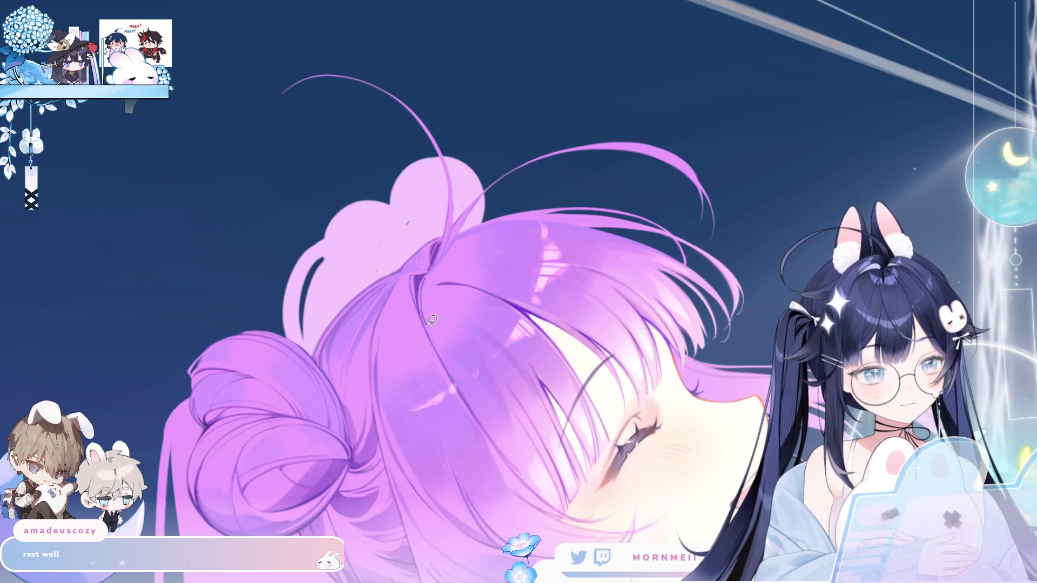
pyautogui.moveTo(458, 288); pyautogui.dragTo(438, 269)
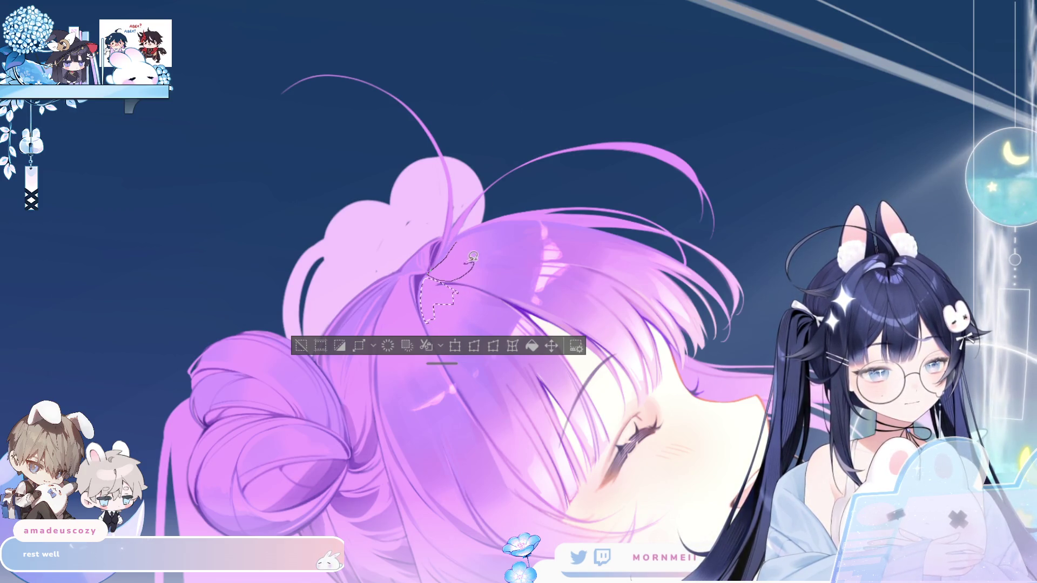
pyautogui.moveTo(486, 228); pyautogui.dragTo(478, 233)
pyautogui.press('h')
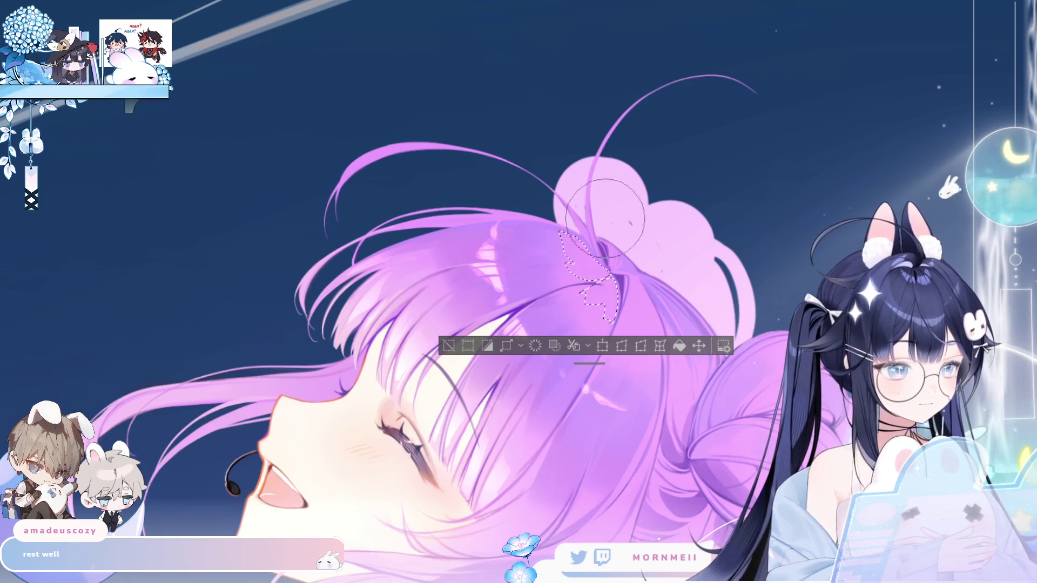
pyautogui.hotkey('ctrl', 'd')
pyautogui.press('h')
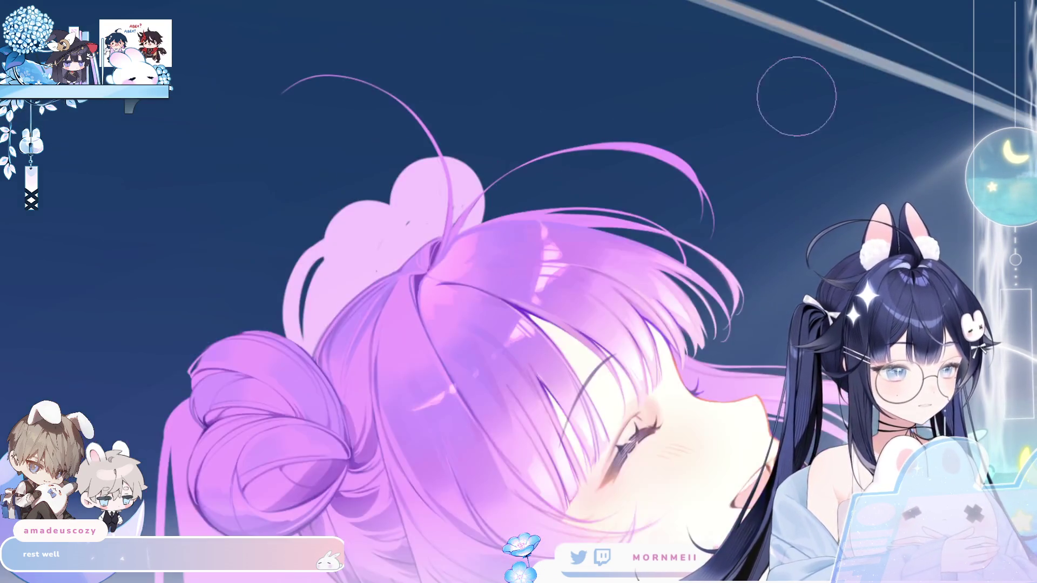
pyautogui.scroll(-5, 541, 227)
pyautogui.press('h')
pyautogui.press('h')
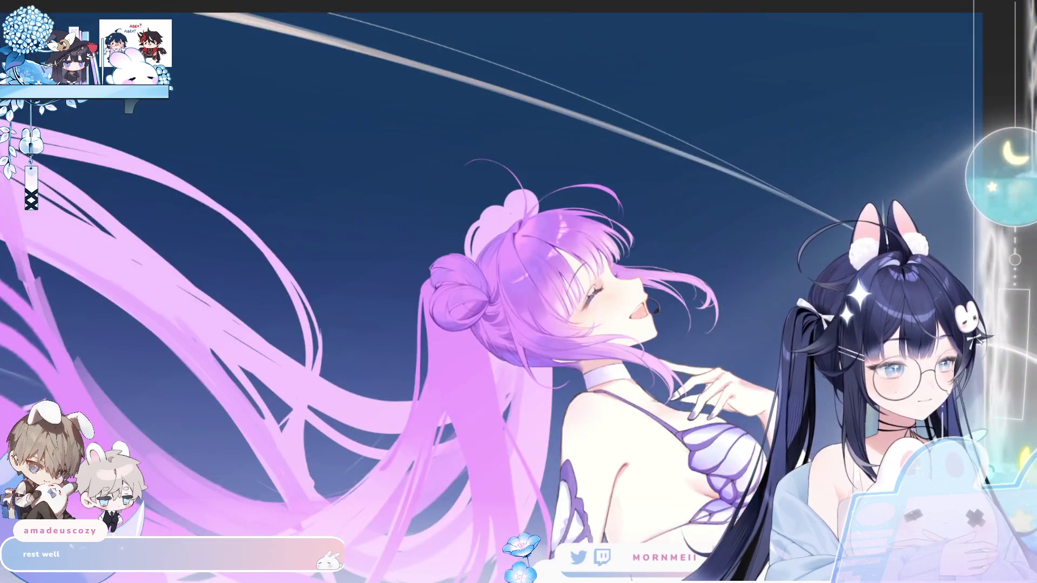
pyautogui.scroll(3, 553, 217)
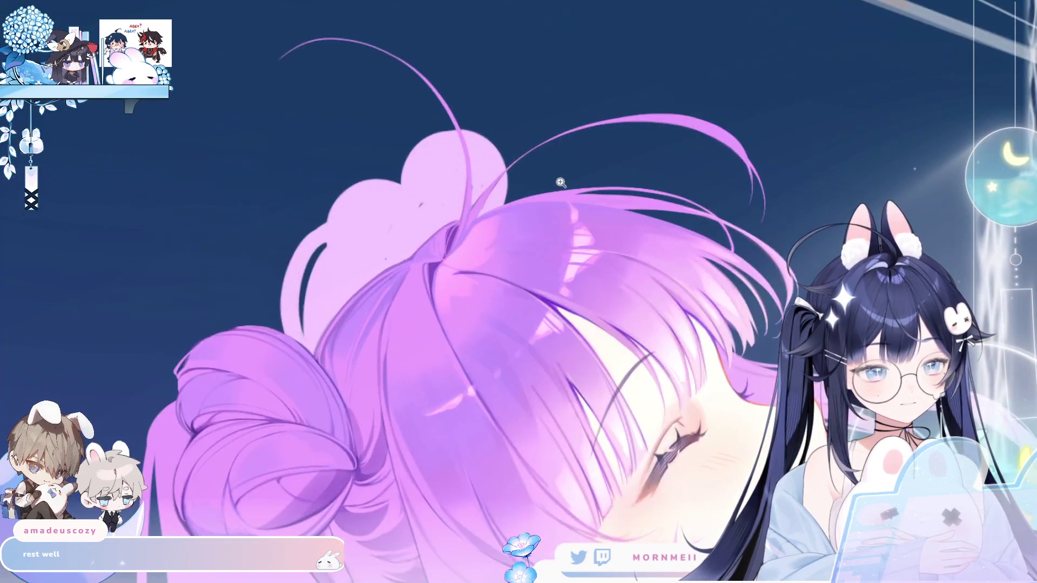
pyautogui.press('h')
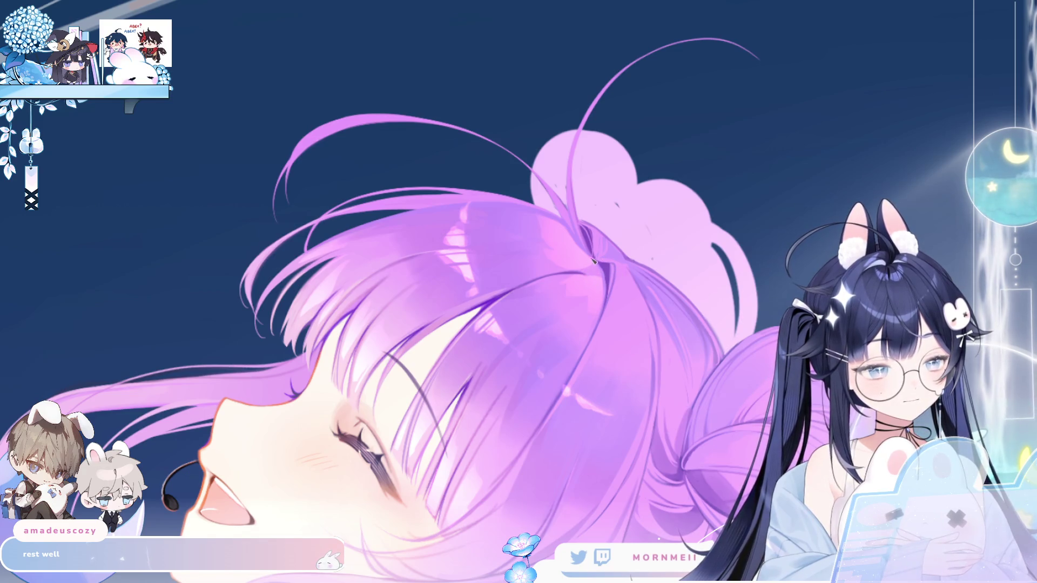
pyautogui.press('h')
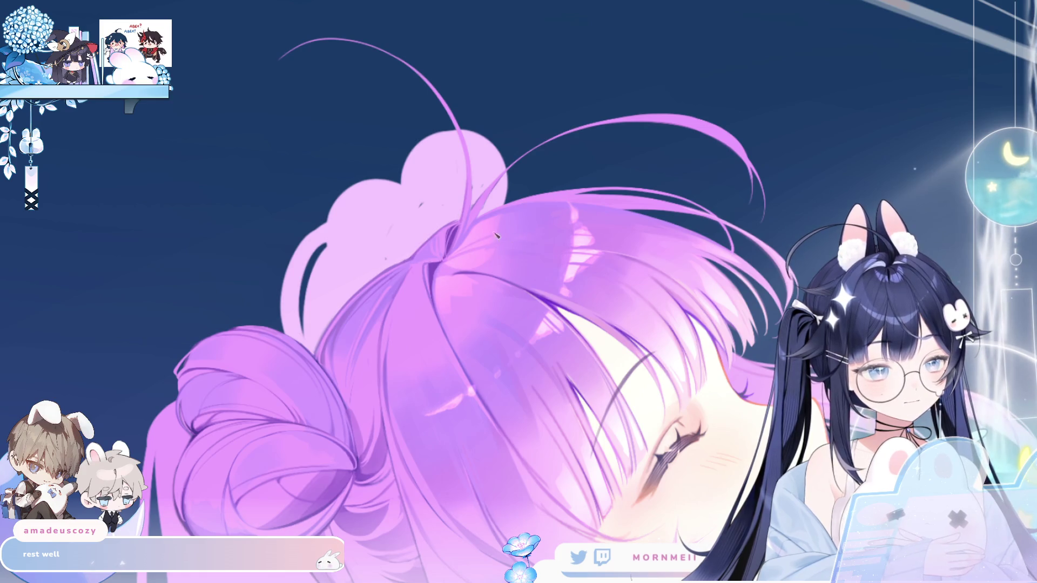
pyautogui.press('h')
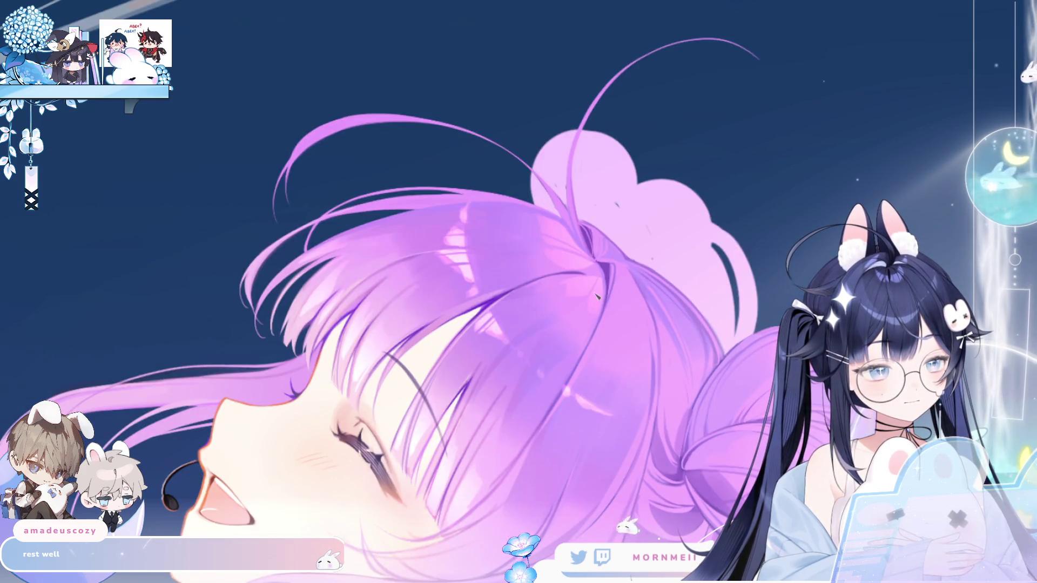
pyautogui.scroll(-5, 621, 287)
pyautogui.press('h')
pyautogui.press('h')
pyautogui.scroll(3, 622, 287)
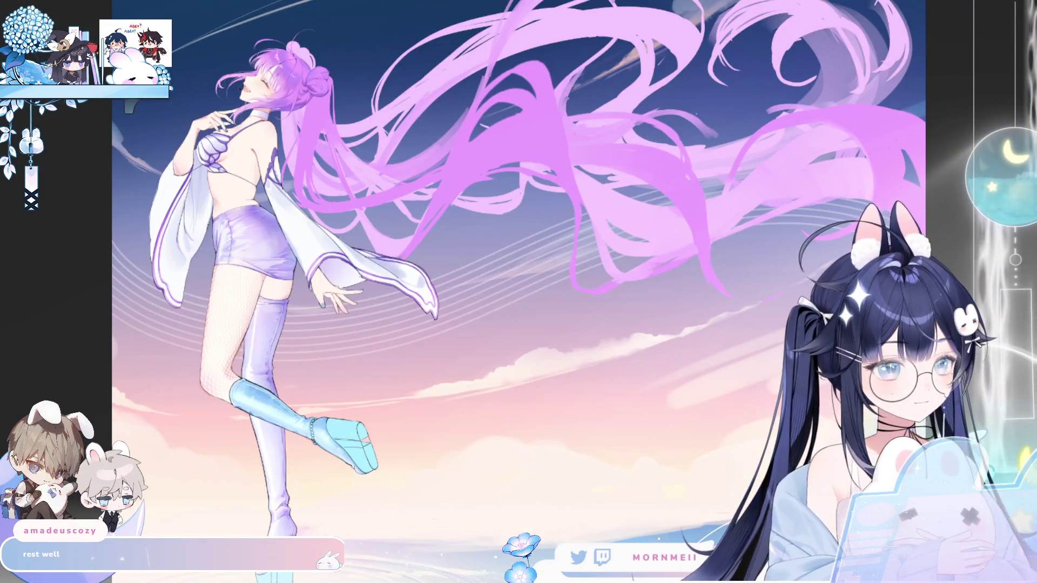
pyautogui.press('h')
pyautogui.scroll(4, 840, 145)
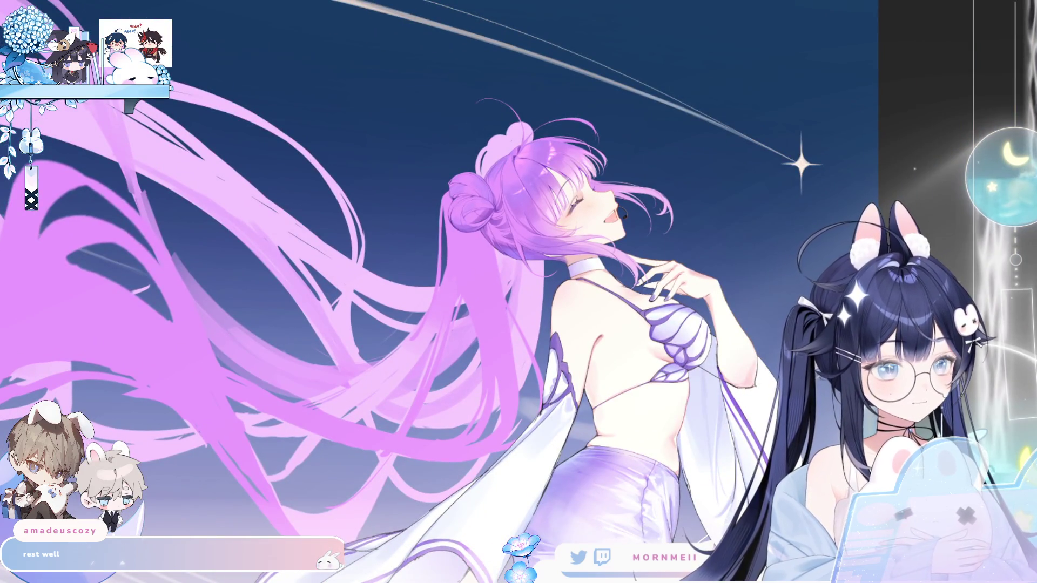
pyautogui.hotkey('ctrl', 'z')
pyautogui.hotkey('ctrl', 'y')
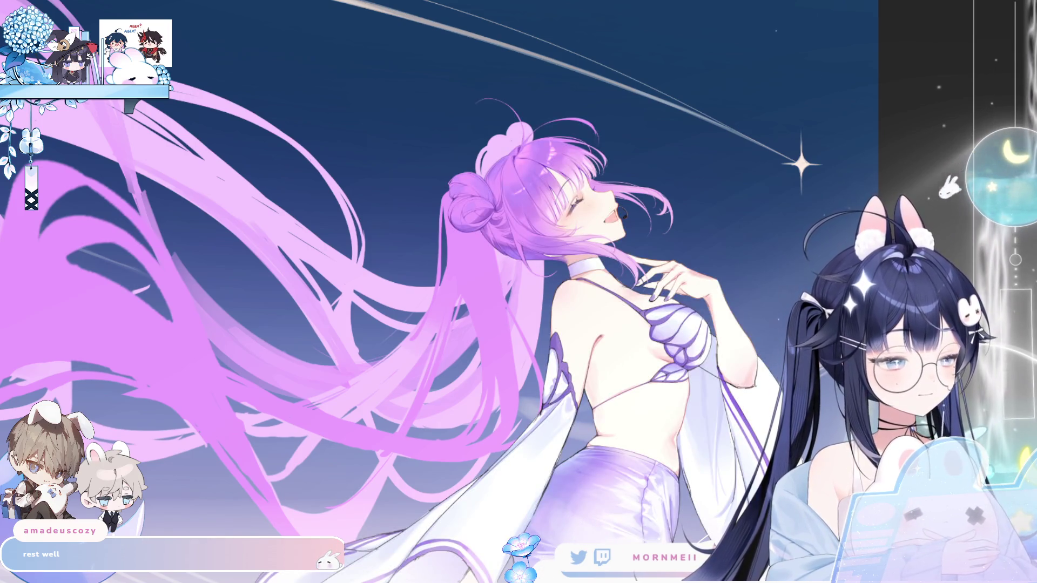
pyautogui.press('h')
pyautogui.scroll(3, 622, 127)
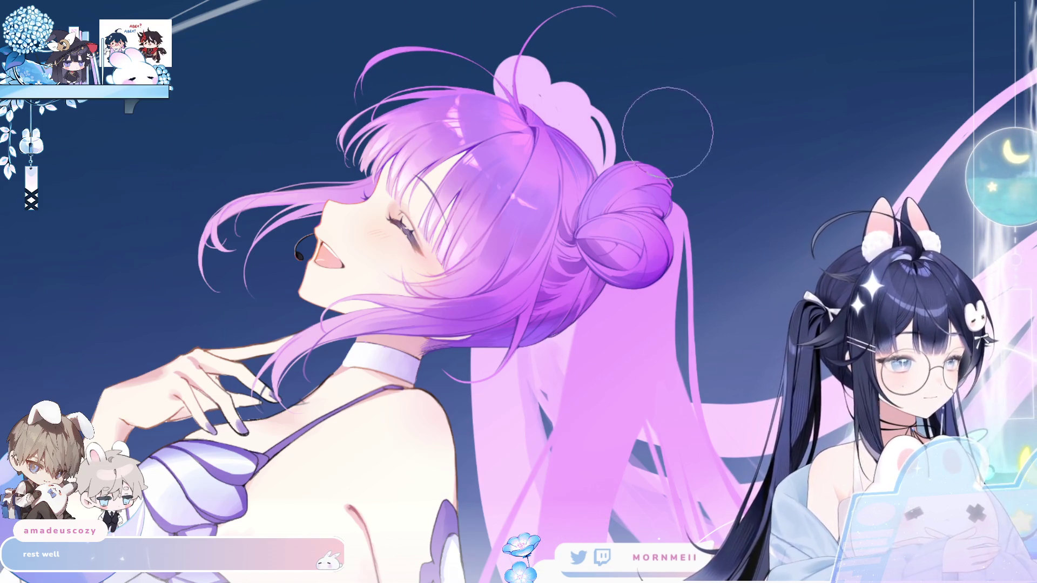
pyautogui.hotkey('ctrl', '0')
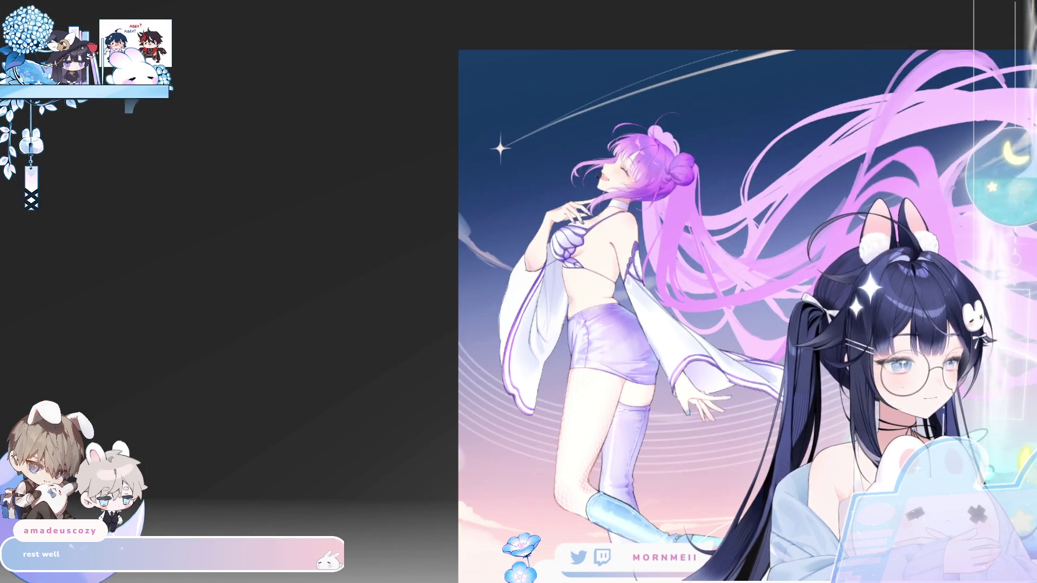
pyautogui.press('h')
pyautogui.press('h')
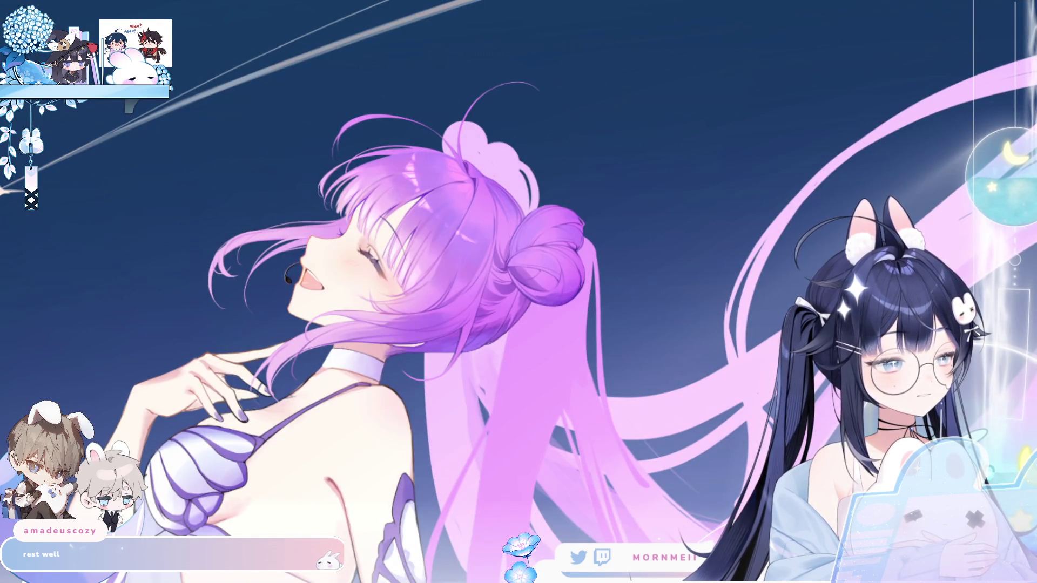
pyautogui.press('m')
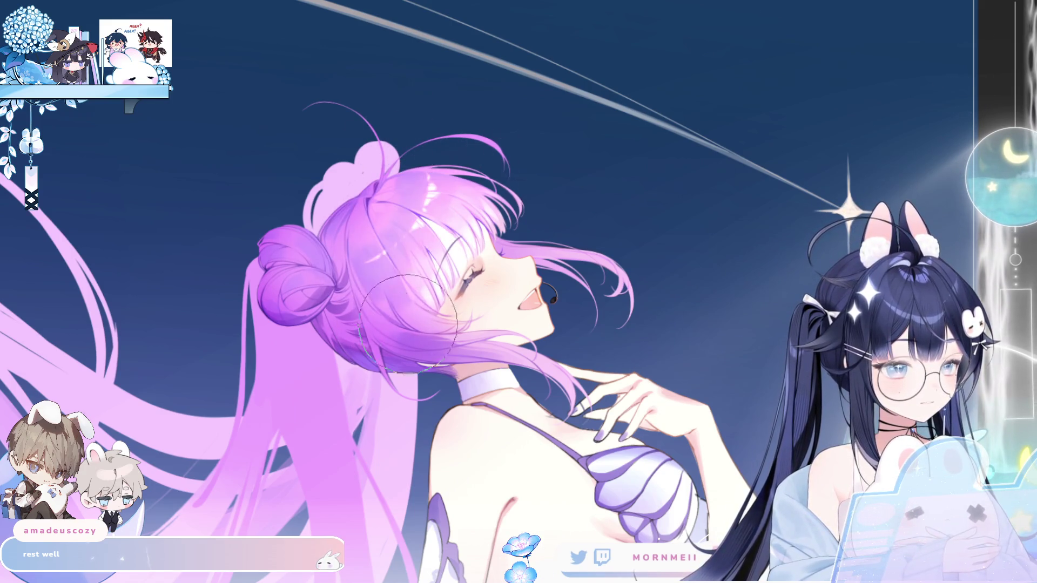
pyautogui.press('m')
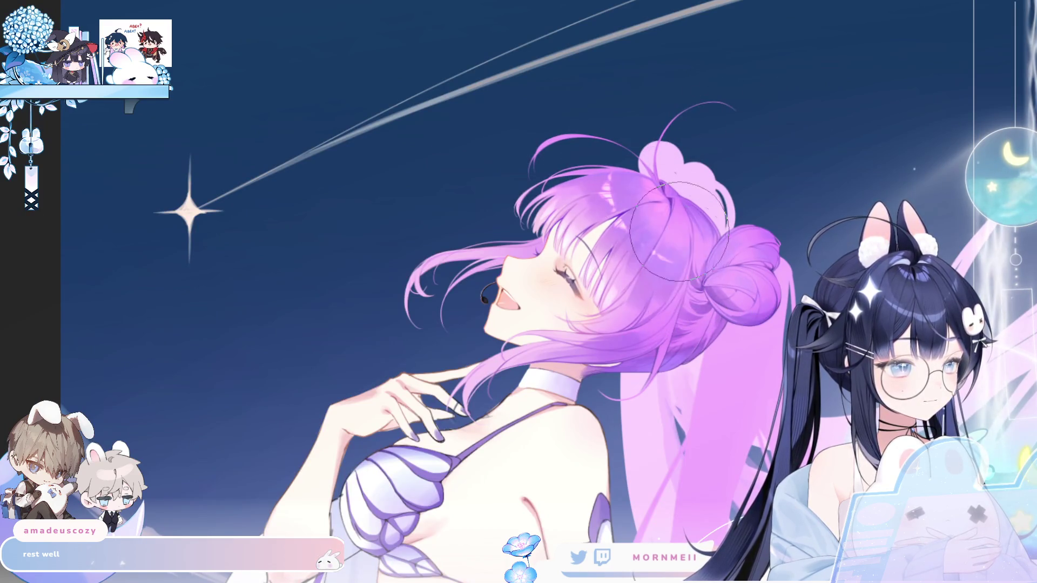
pyautogui.scroll(-2, 665, 223)
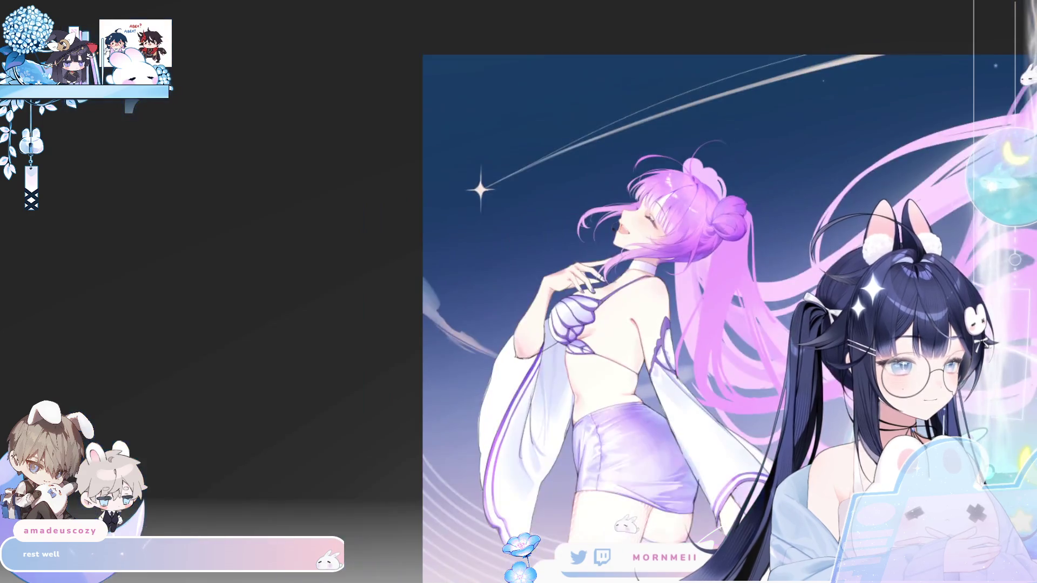
pyautogui.press('m')
pyautogui.press('m')
pyautogui.scroll(-2, 686, 262)
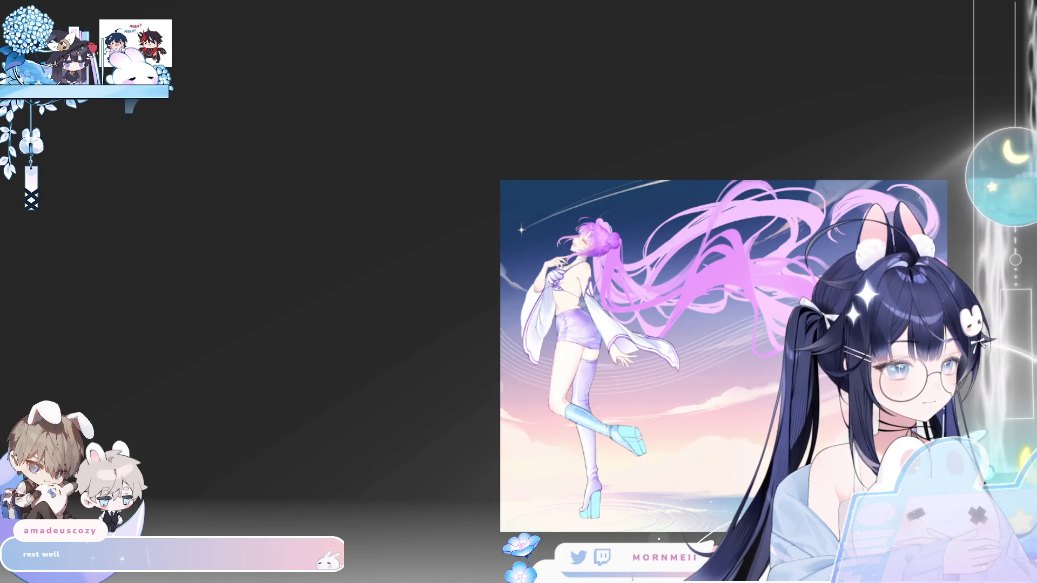
pyautogui.scroll(3, 635, 239)
pyautogui.press('m')
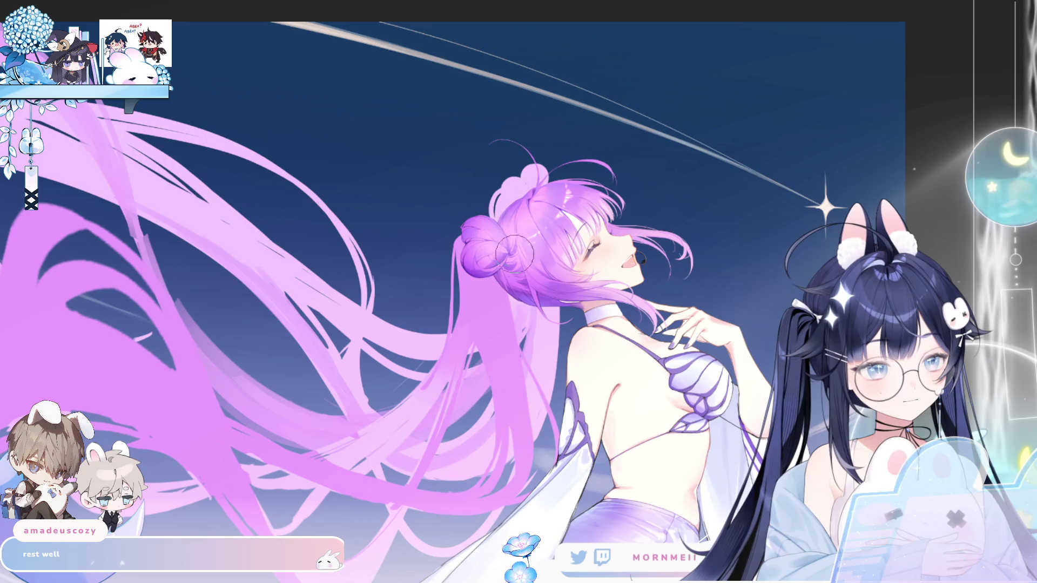
pyautogui.scroll(-2, 631, 134)
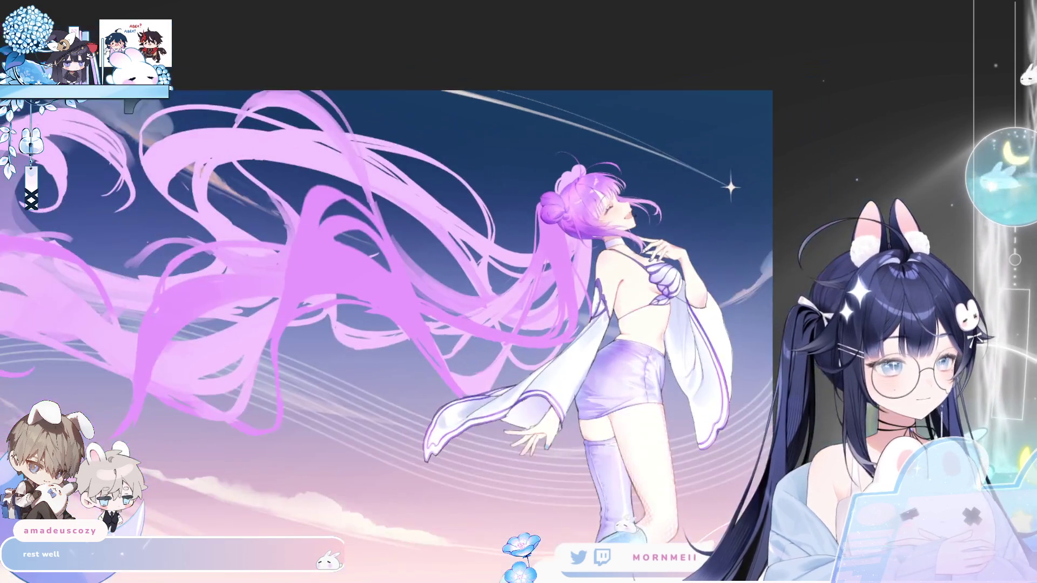
pyautogui.press('m')
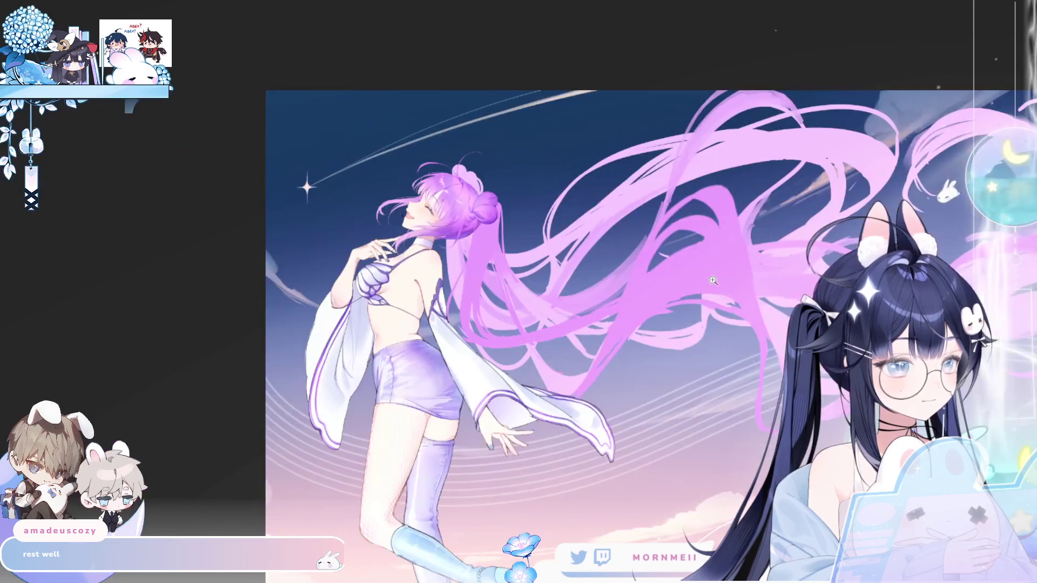
pyautogui.scroll(3, 530, 162)
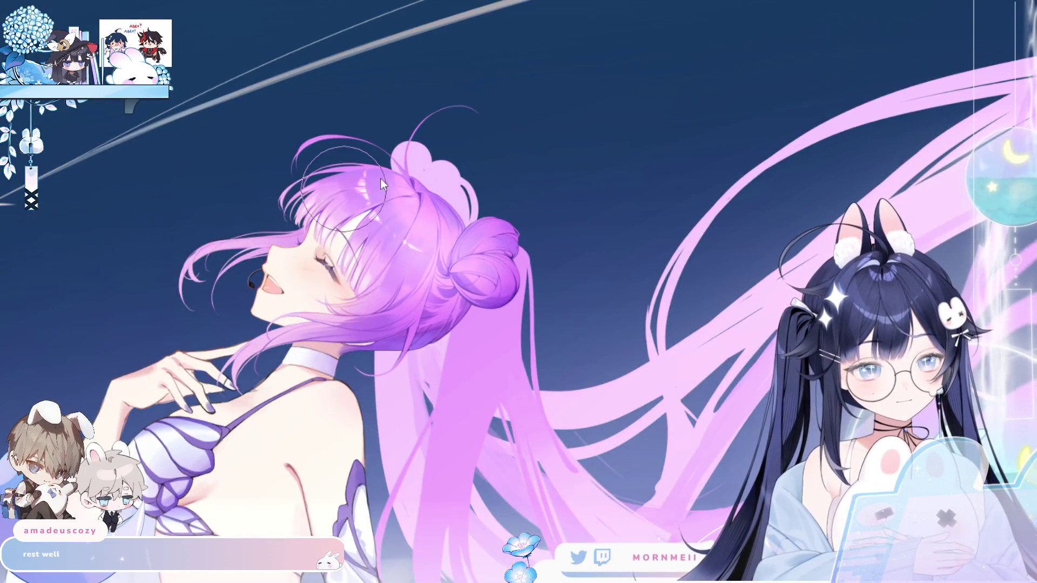
pyautogui.scroll(-3, 561, 143)
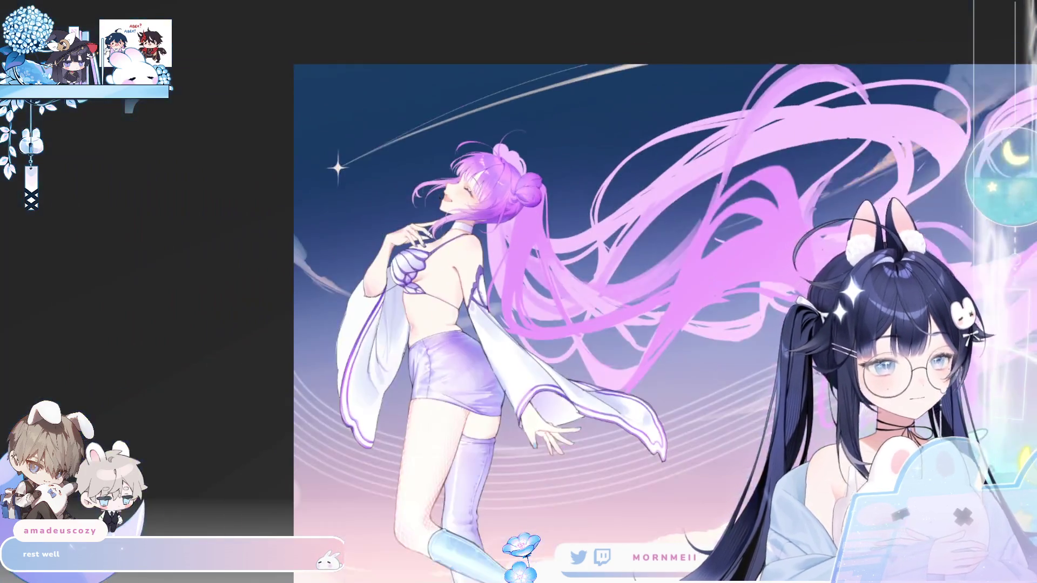
pyautogui.press('m')
pyautogui.press('m')
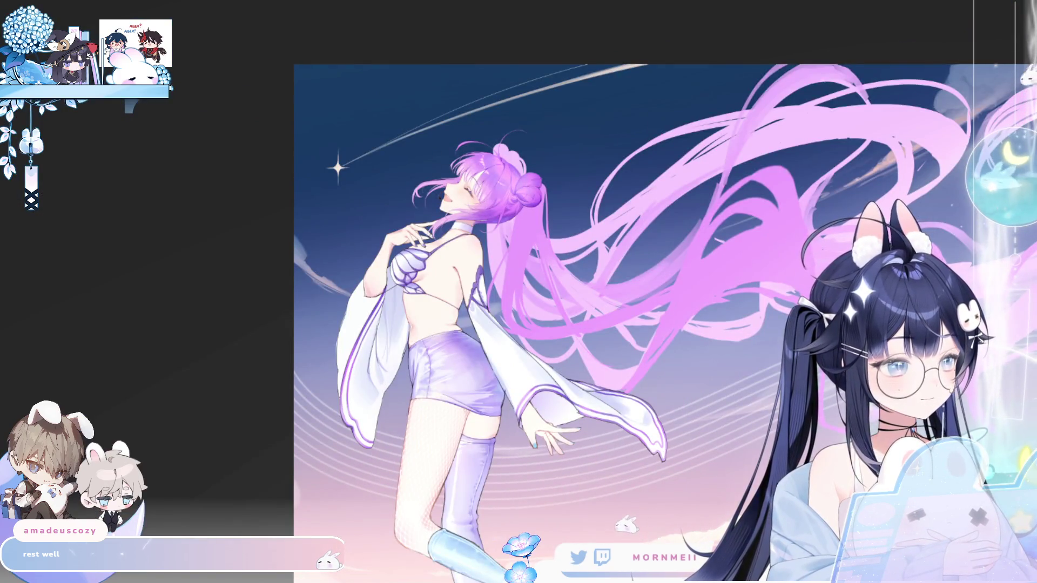
pyautogui.press('m')
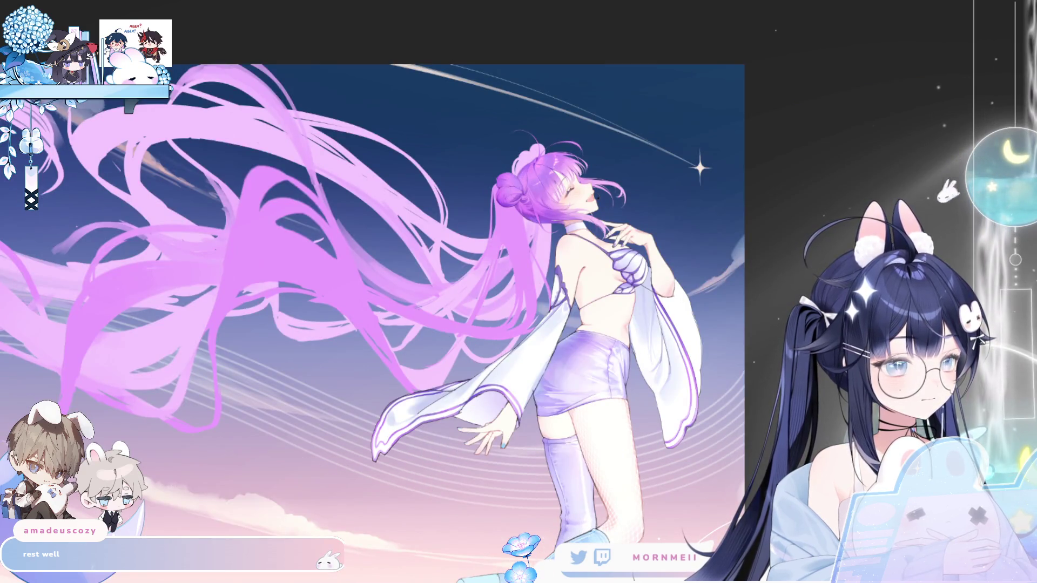
pyautogui.press('m')
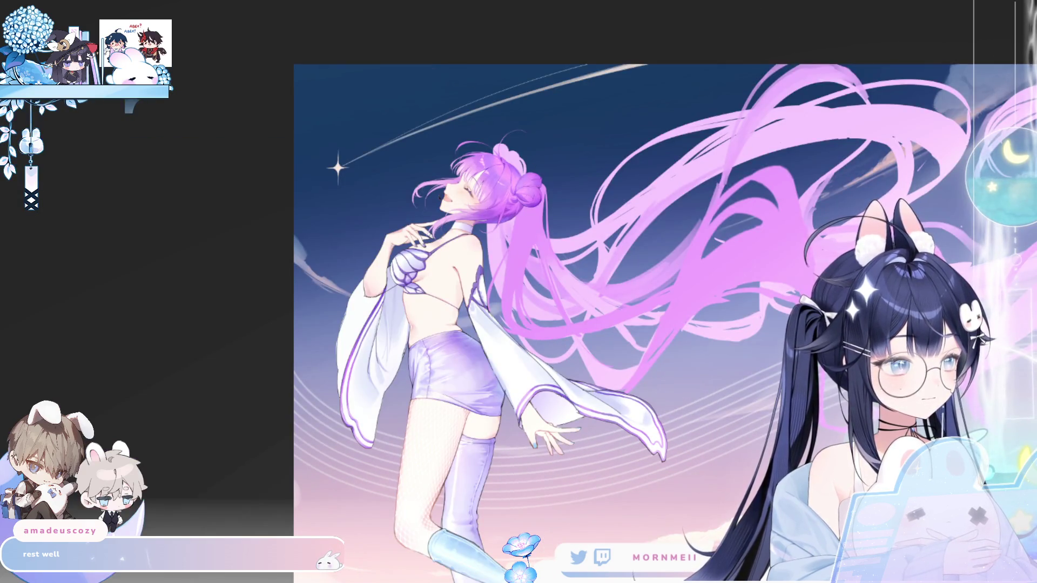
pyautogui.scroll(-2, 685, 319)
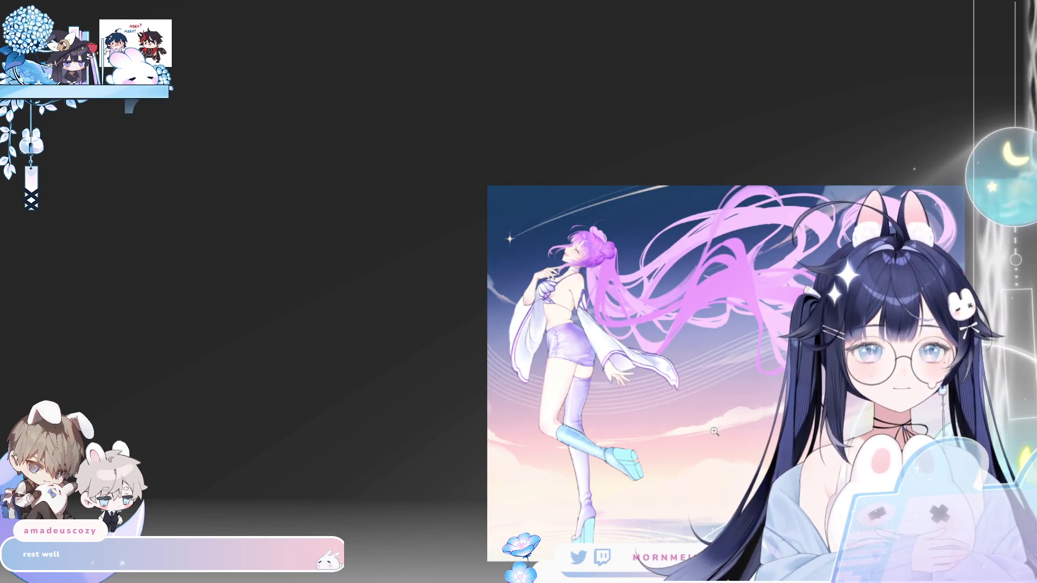
pyautogui.scroll(2, 811, 243)
pyautogui.scroll(1, 810, 243)
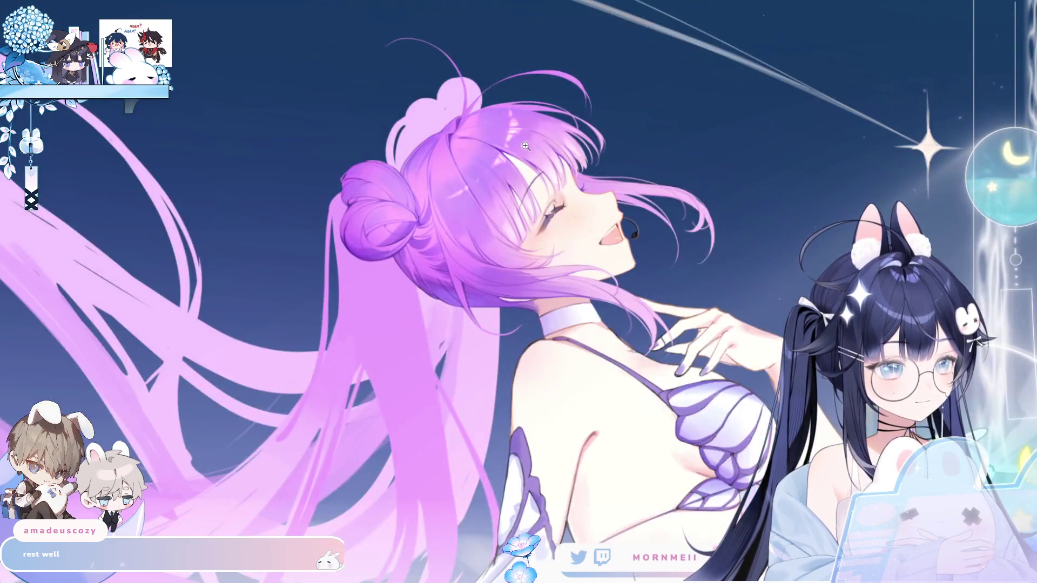
pyautogui.click(525, 146)
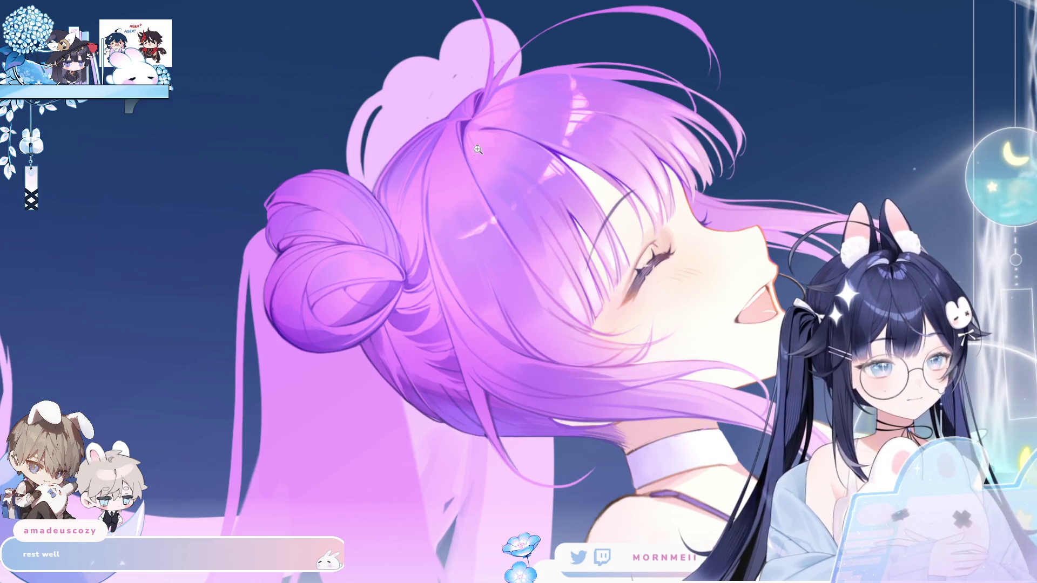
pyautogui.click(444, 163)
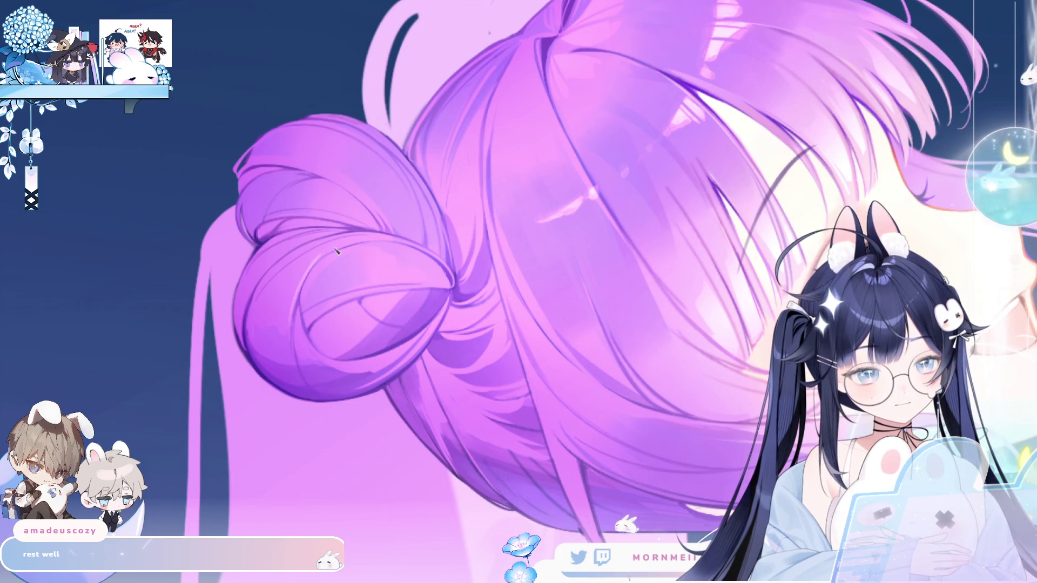
pyautogui.press('h')
pyautogui.press('h')
pyautogui.press('h')
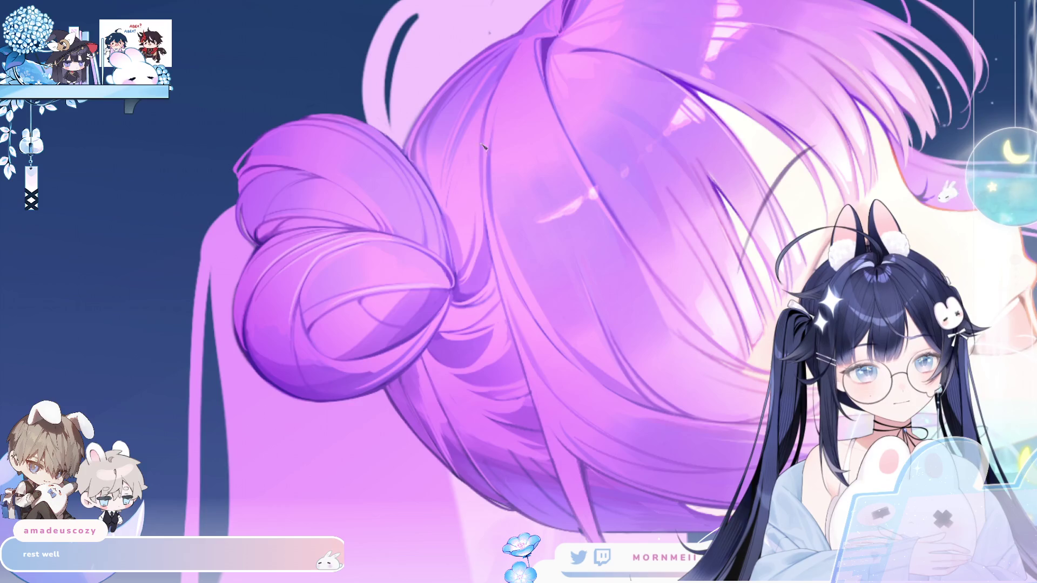
pyautogui.press('h')
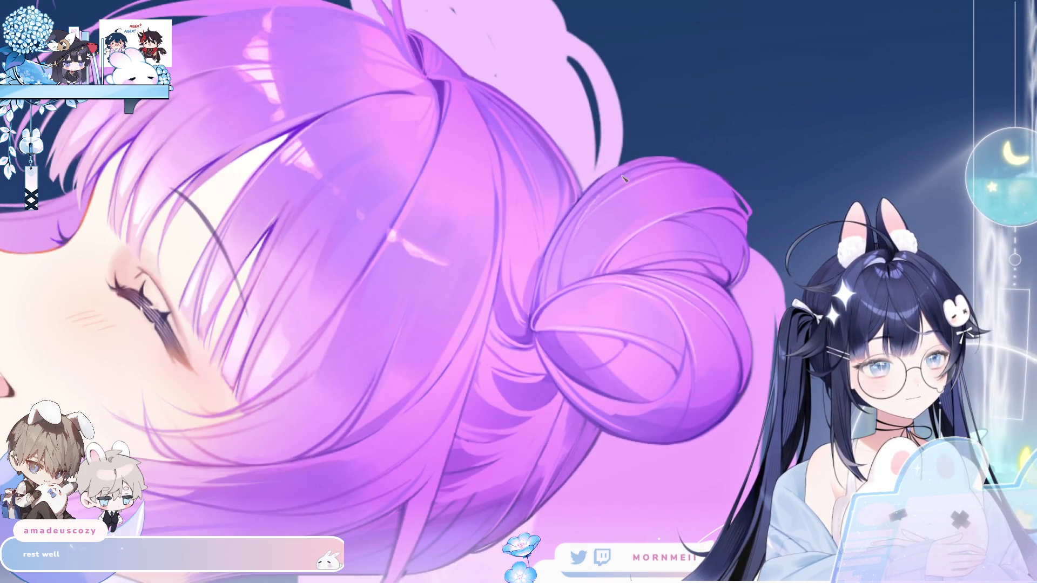
pyautogui.press('h')
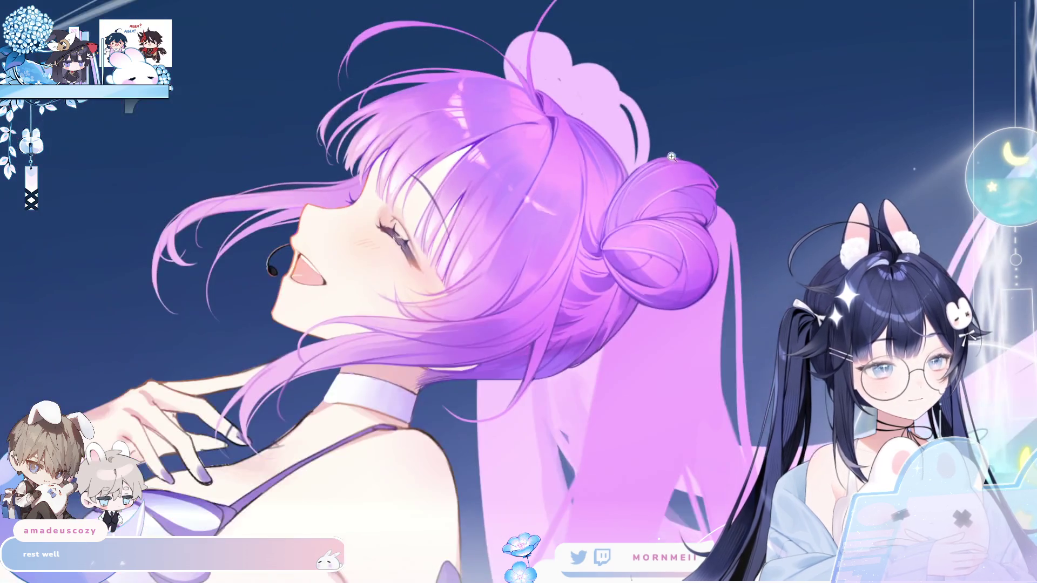
pyautogui.press('h')
pyautogui.press('h')
pyautogui.click(491, 341)
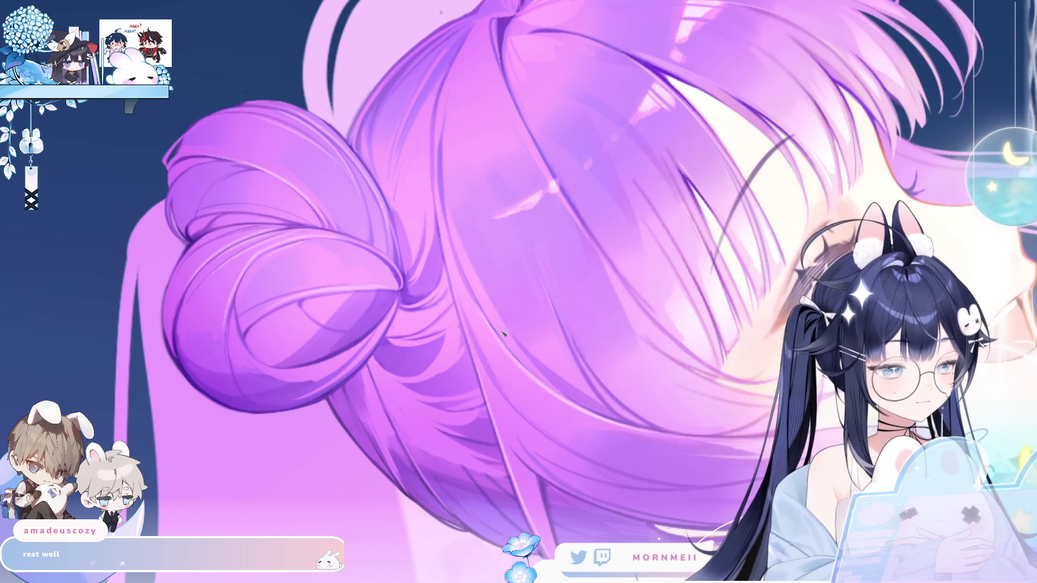
pyautogui.hotkey('ctrl', '0')
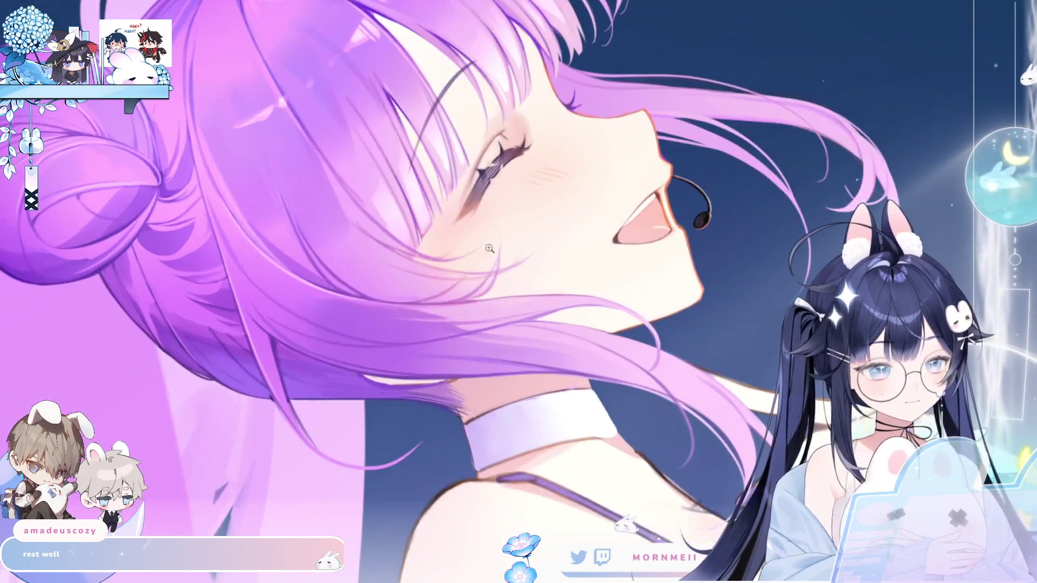
pyautogui.press('h')
pyautogui.press('h')
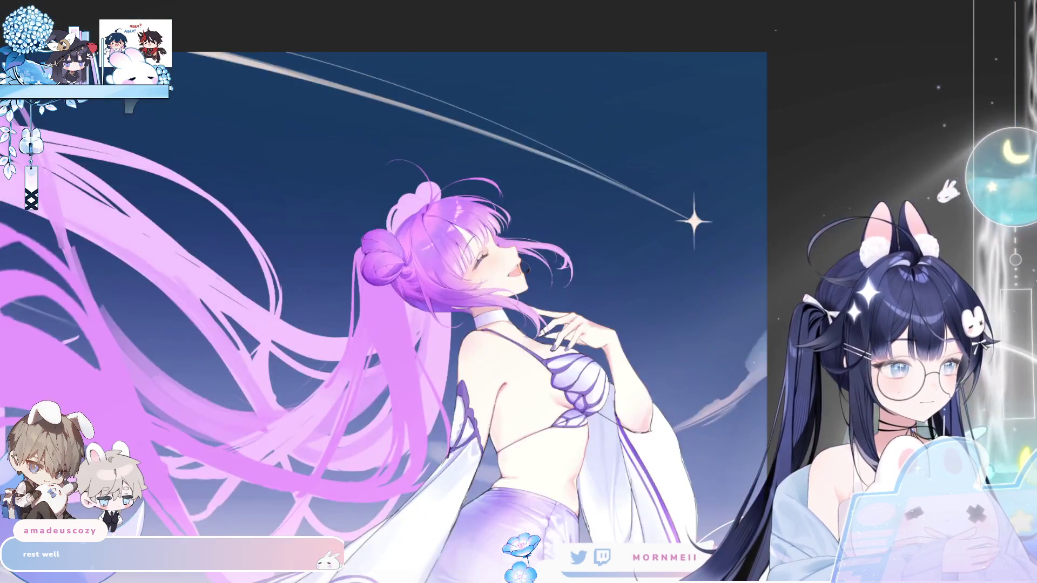
# Undo and redo the darker purple shading over the figure and check the whole artwork mirrored
pyautogui.hotkey('ctrl', '-')
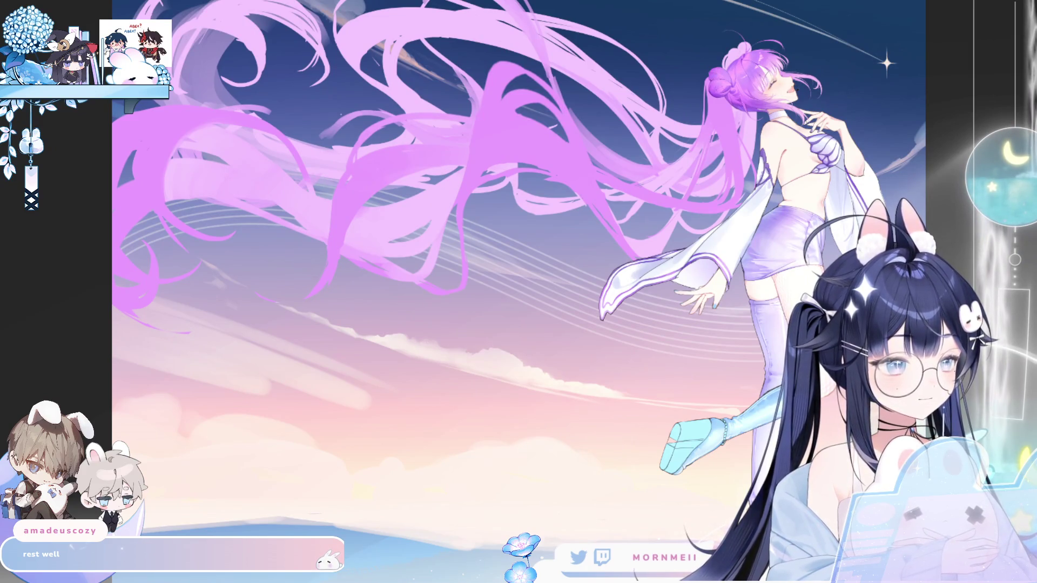
pyautogui.hotkey('ctrl', 'z')
pyautogui.hotkey('ctrl', 'shift', 'z')
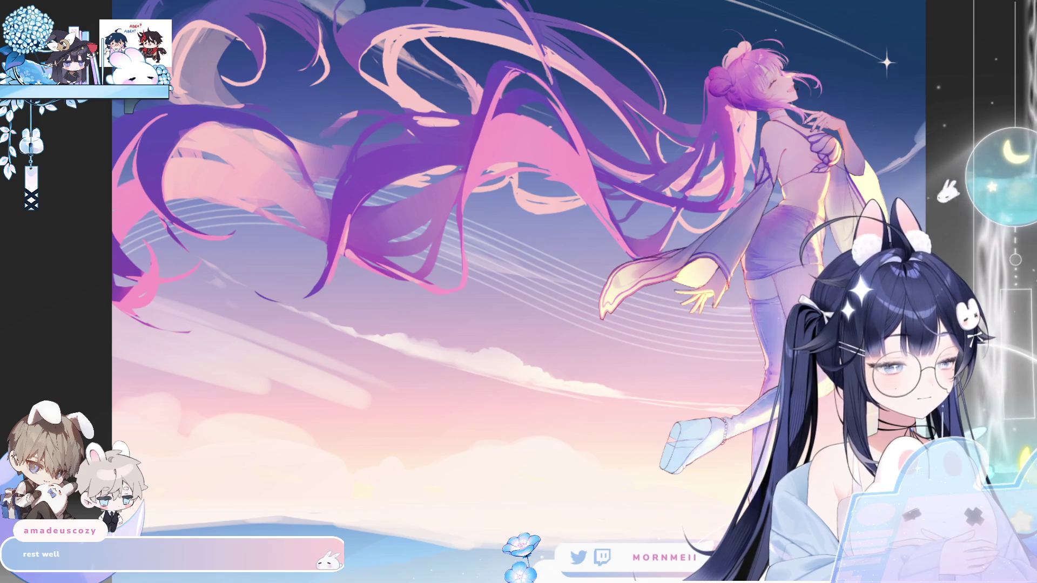
pyautogui.press('m')
pyautogui.press('m')
pyautogui.hotkey('ctrl', '0')
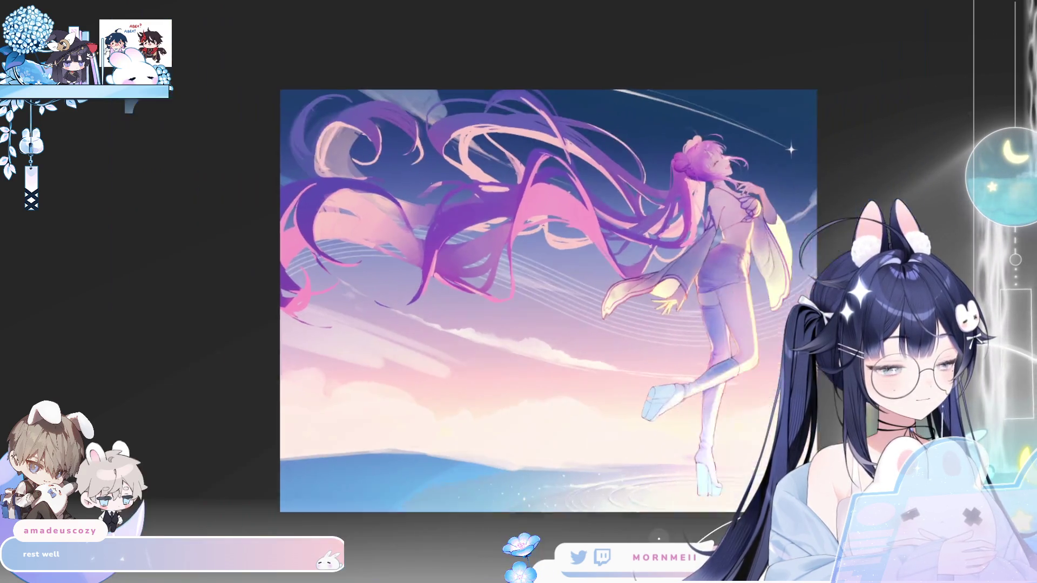
# Zoom in on the head and torso and flip the view to check the torso shading
pyautogui.moveTo(652, 201); pyautogui.dragTo(702, 170)
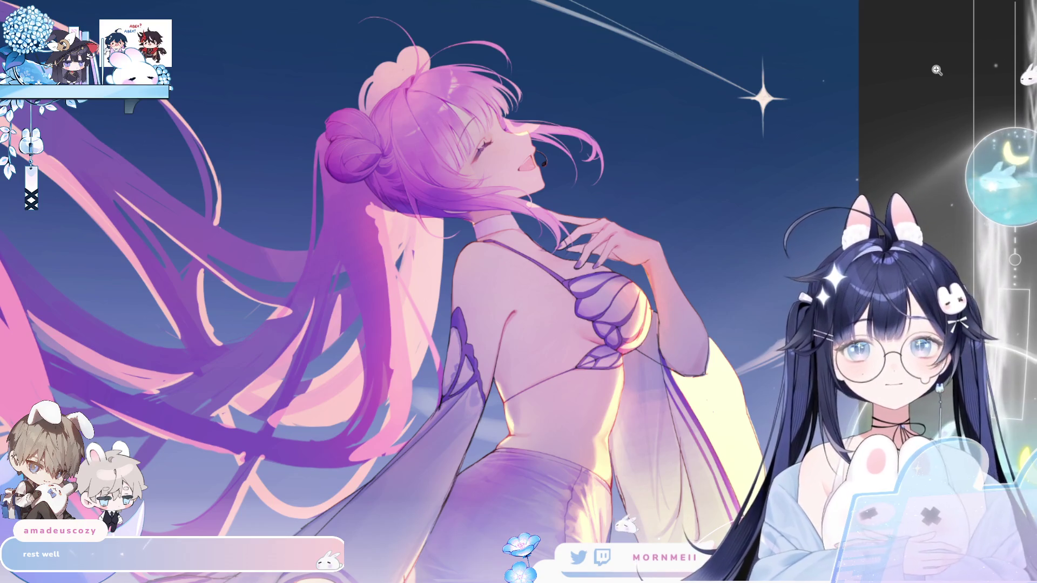
pyautogui.press('h')
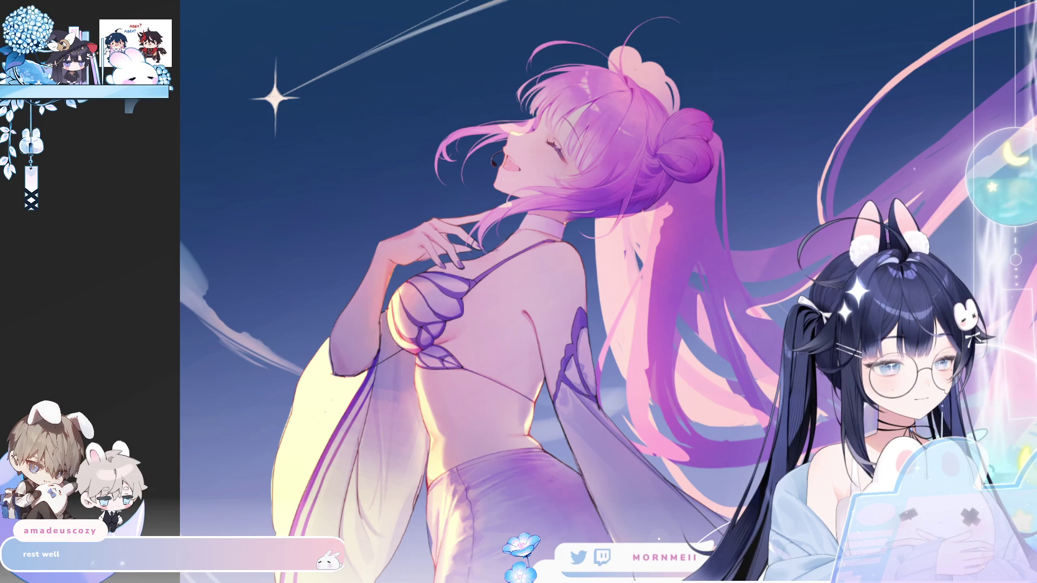
pyautogui.press('h')
pyautogui.scroll(3, 424, 269)
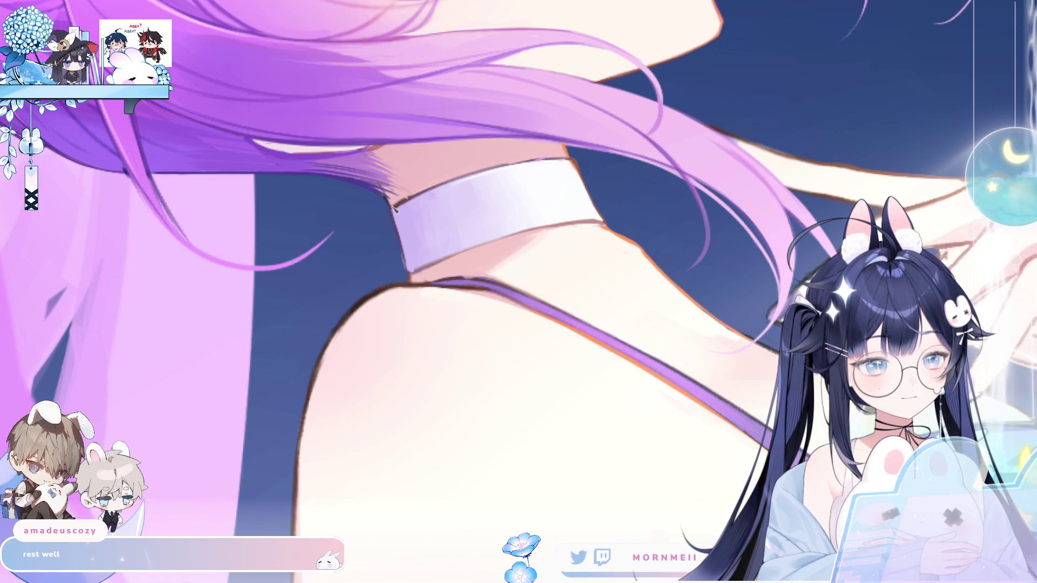
pyautogui.moveTo(451, 181); pyautogui.dragTo(375, 244)
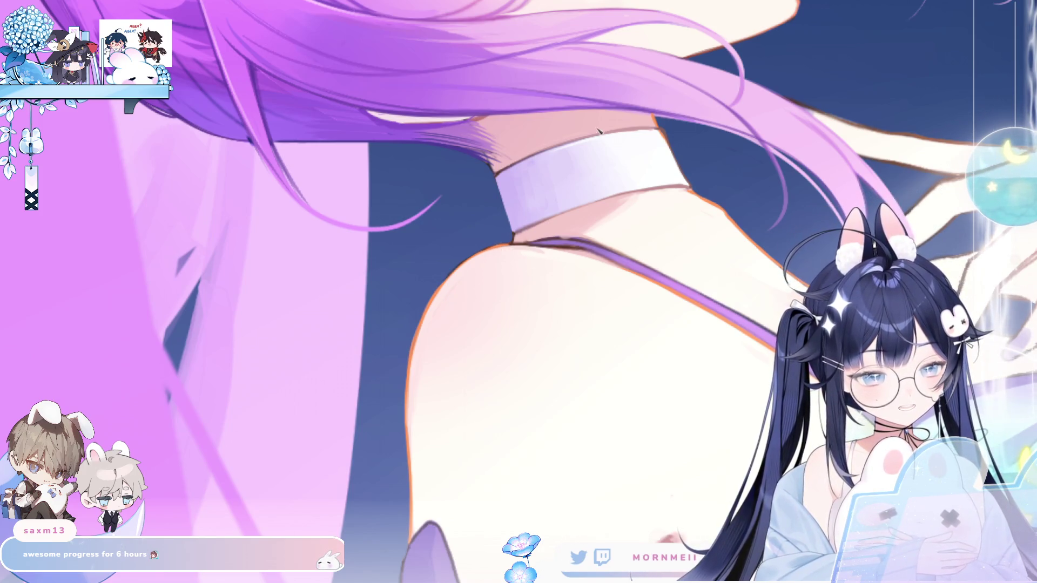
pyautogui.press('h')
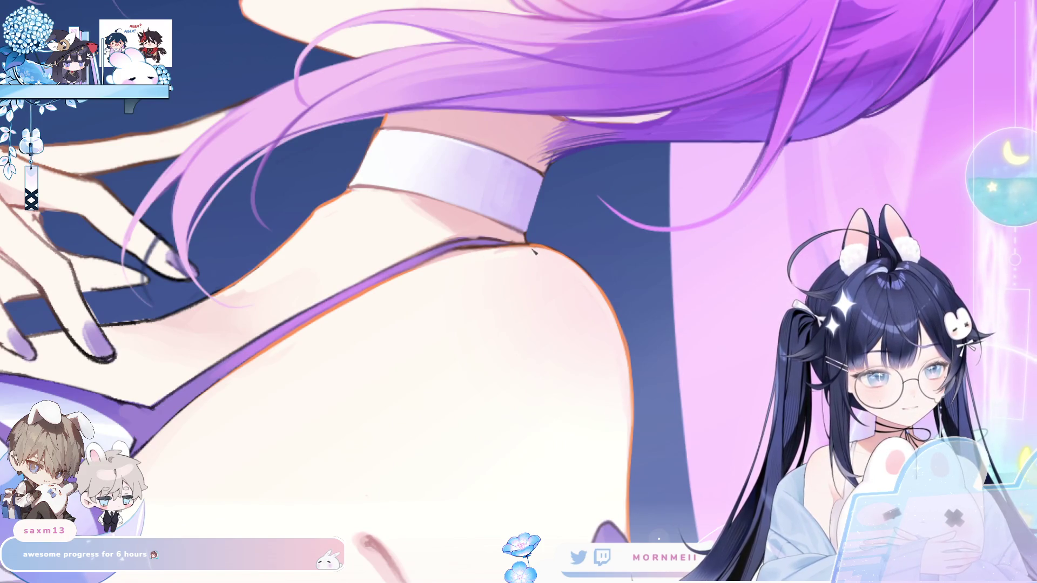
pyautogui.press('h')
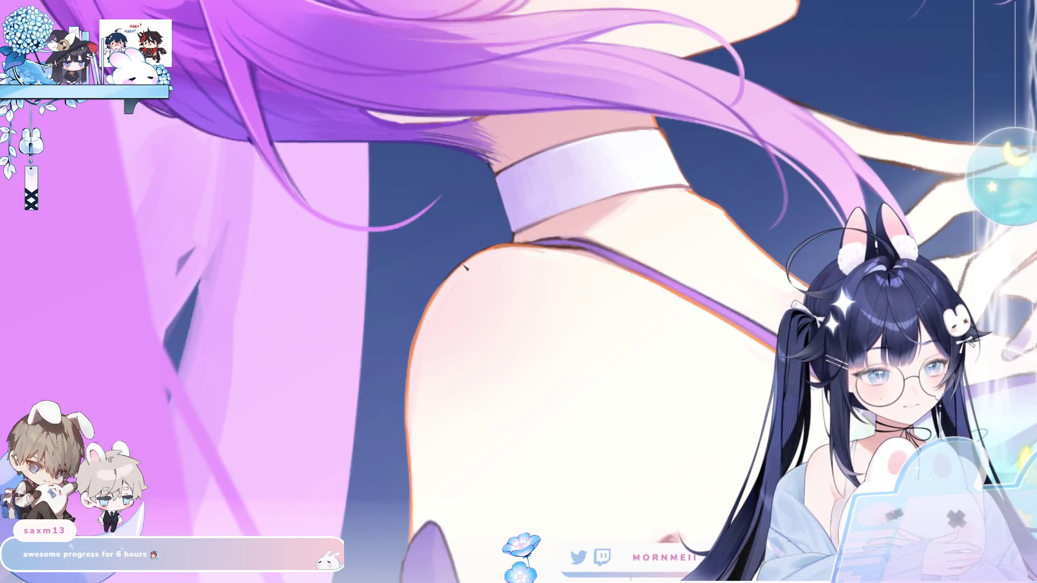
pyautogui.scroll(-3, 595, 86)
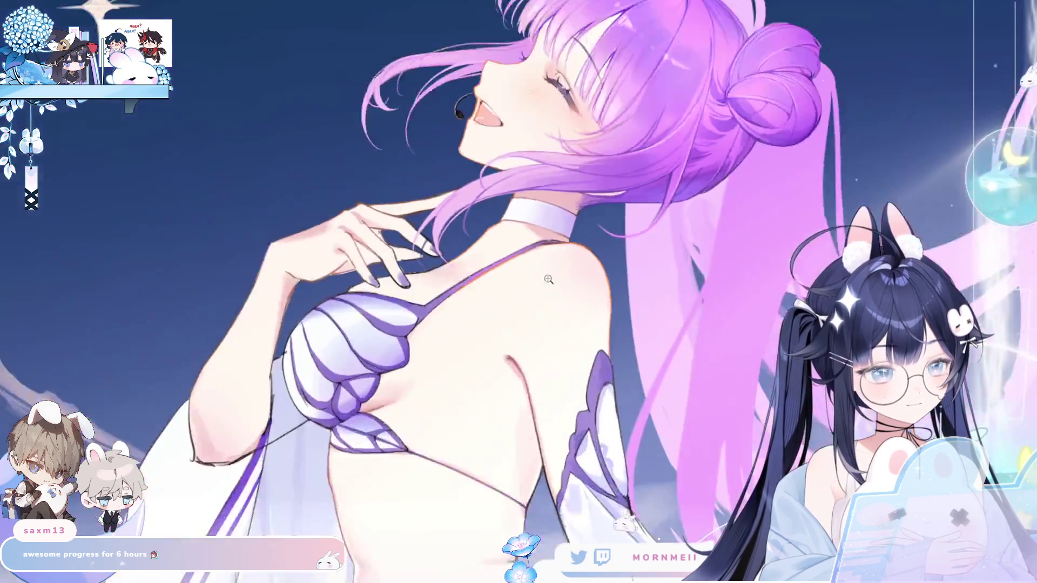
pyautogui.scroll(-1, 595, 86)
pyautogui.scroll(3, 610, 228)
pyautogui.scroll(2, 609, 227)
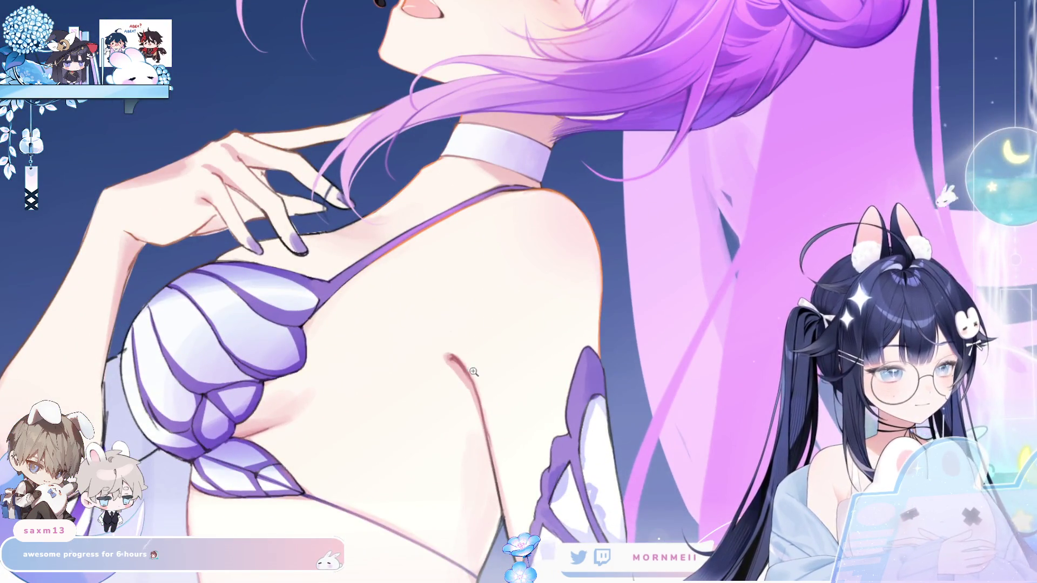
# Try a reddish-brown shading stroke along the chest outline, undo it, and compare mirrored
pyautogui.press('h')
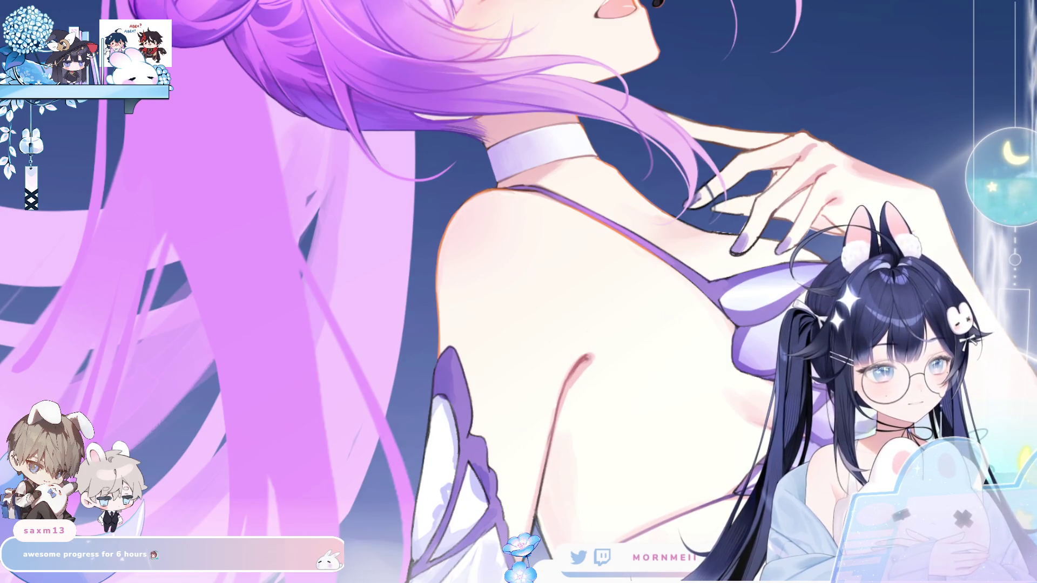
pyautogui.moveTo(580, 2); pyautogui.dragTo(531, 122)
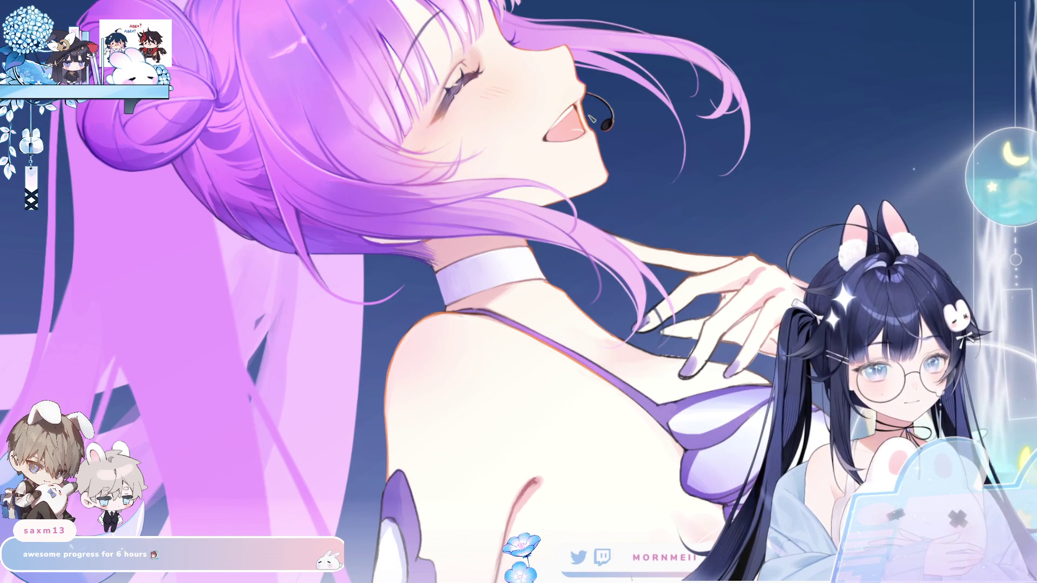
pyautogui.moveTo(528, 455); pyautogui.dragTo(553, 365)
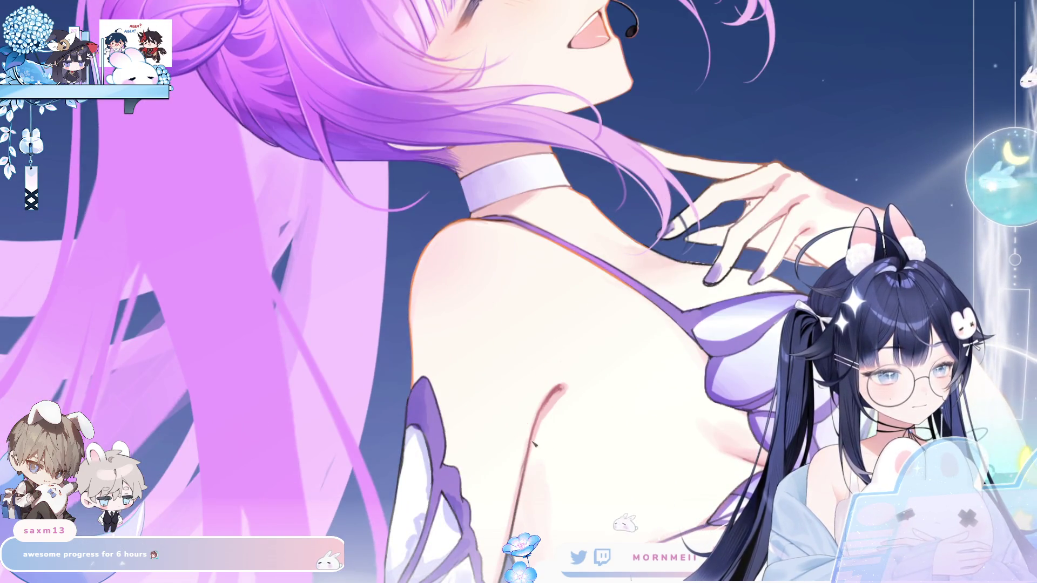
pyautogui.moveTo(558, 379); pyautogui.dragTo(523, 487)
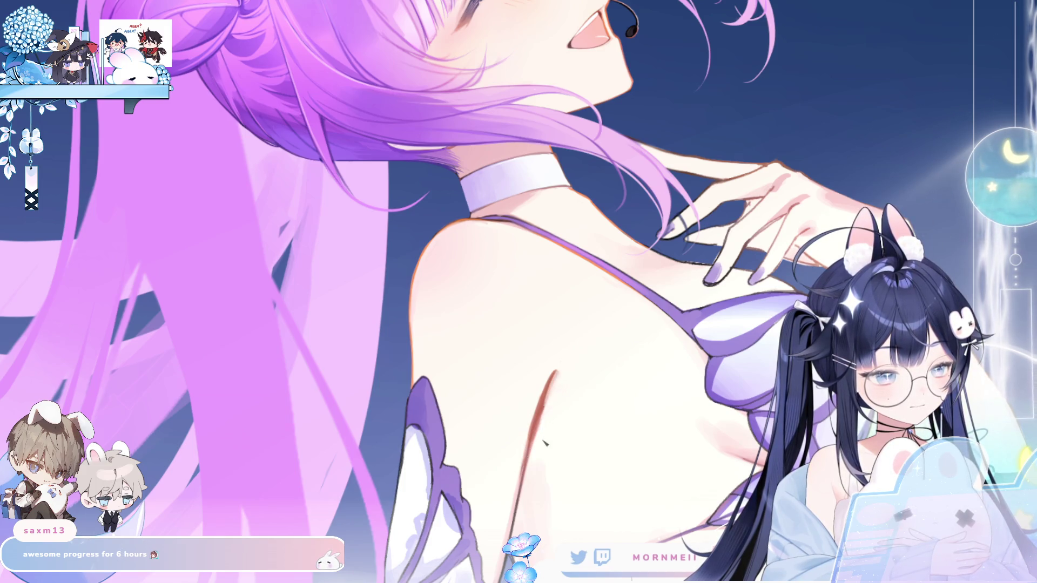
pyautogui.hotkey('ctrl', 'z')
pyautogui.hotkey('ctrl', 'z')
pyautogui.press('m')
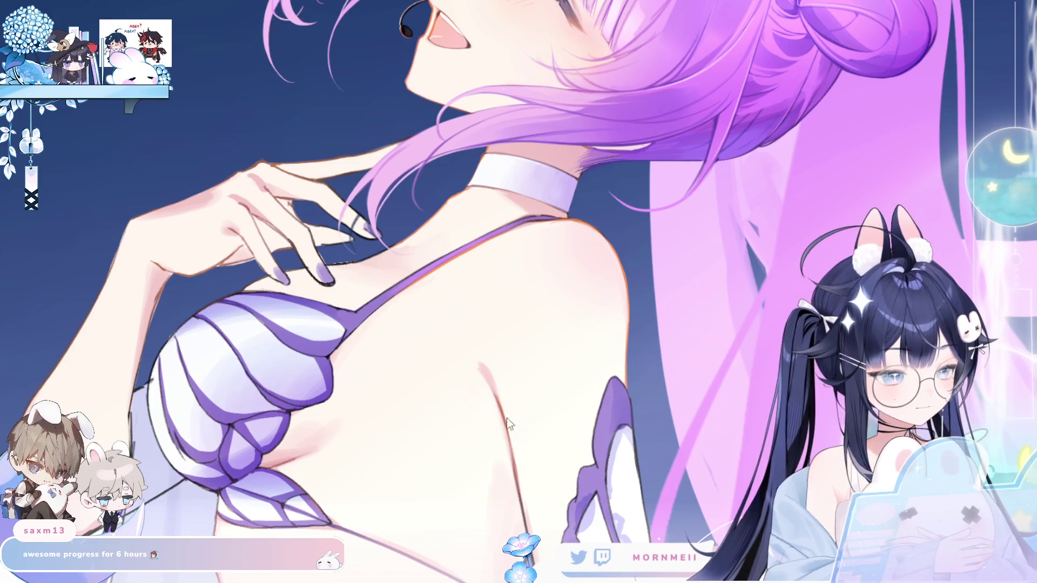
pyautogui.press('h')
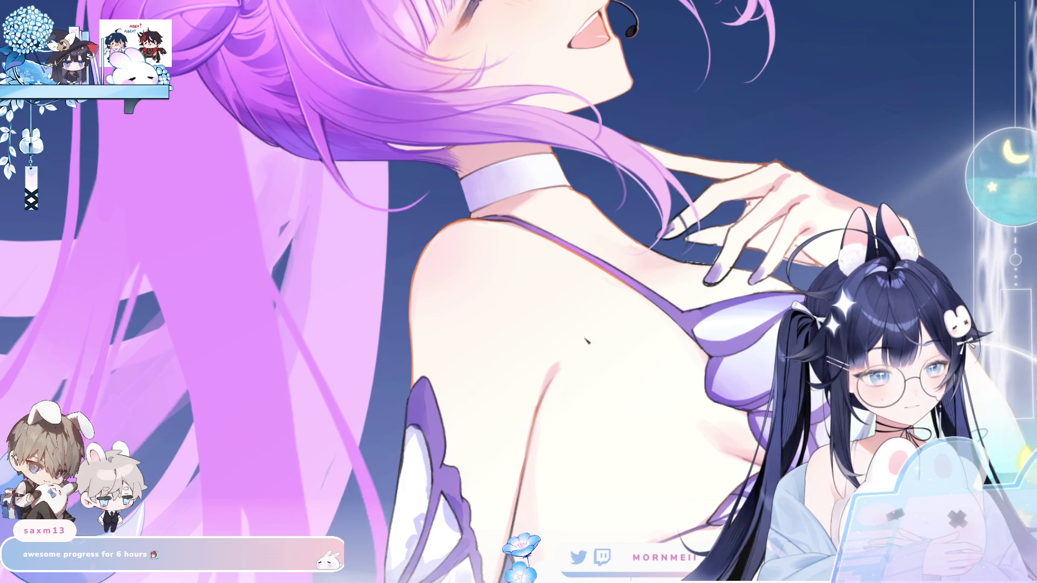
pyautogui.press('m')
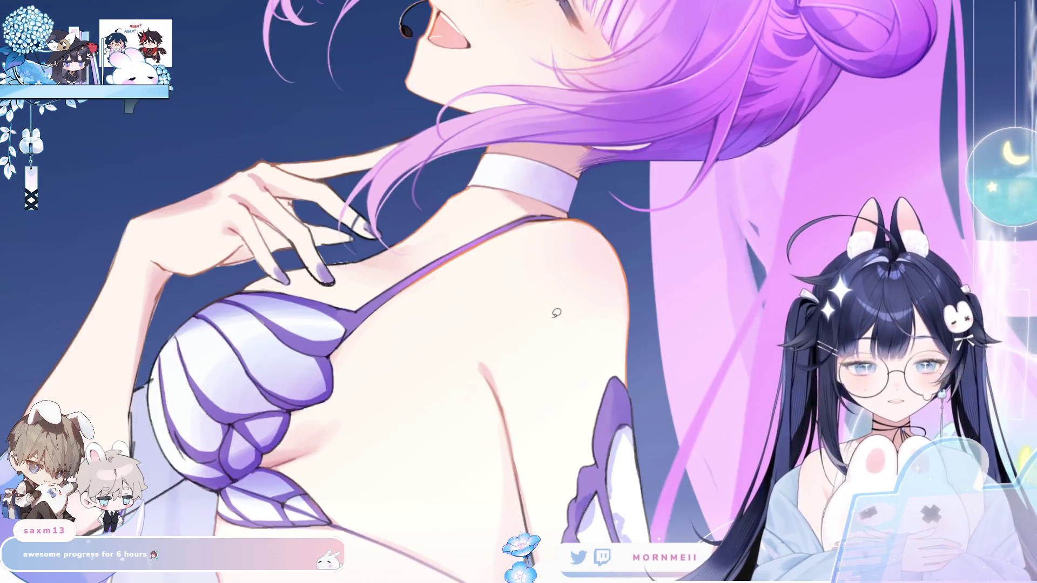
pyautogui.press('m')
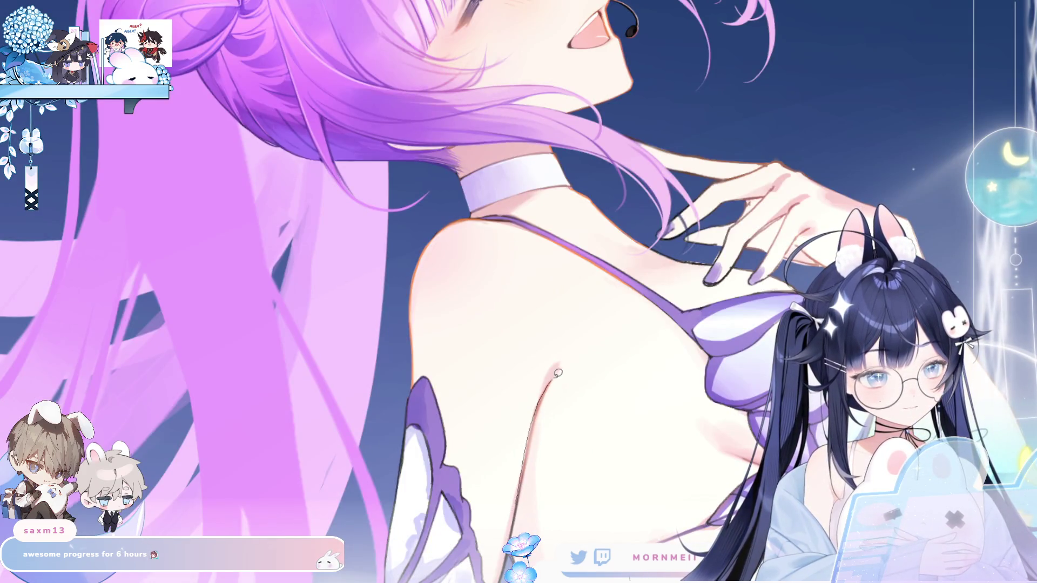
# Lasso an area along the back, clear the selection, and check the drawing mirrored
pyautogui.moveTo(543, 333); pyautogui.dragTo(538, 337)
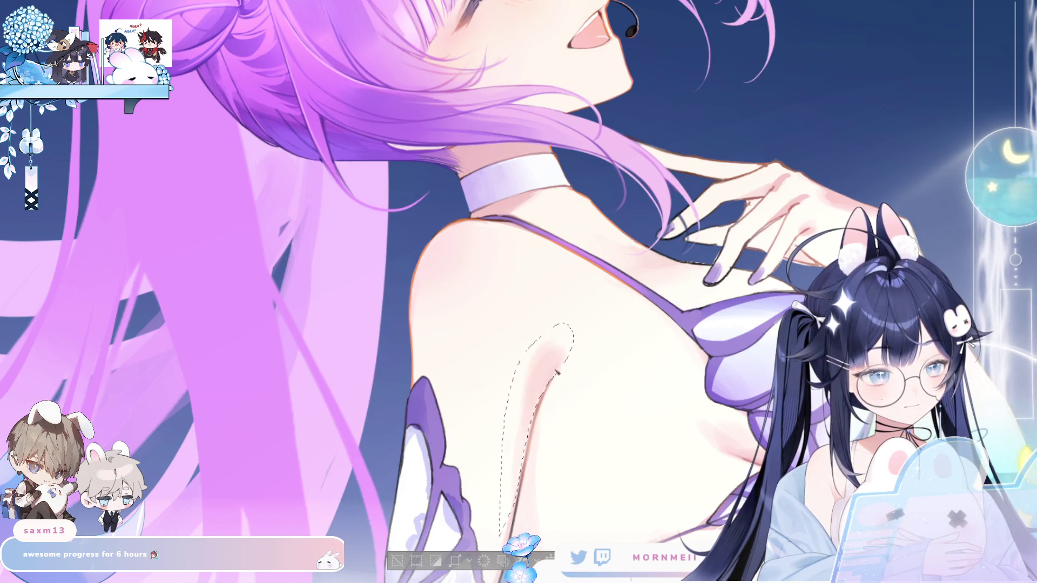
pyautogui.click(397, 560)
pyautogui.press('h')
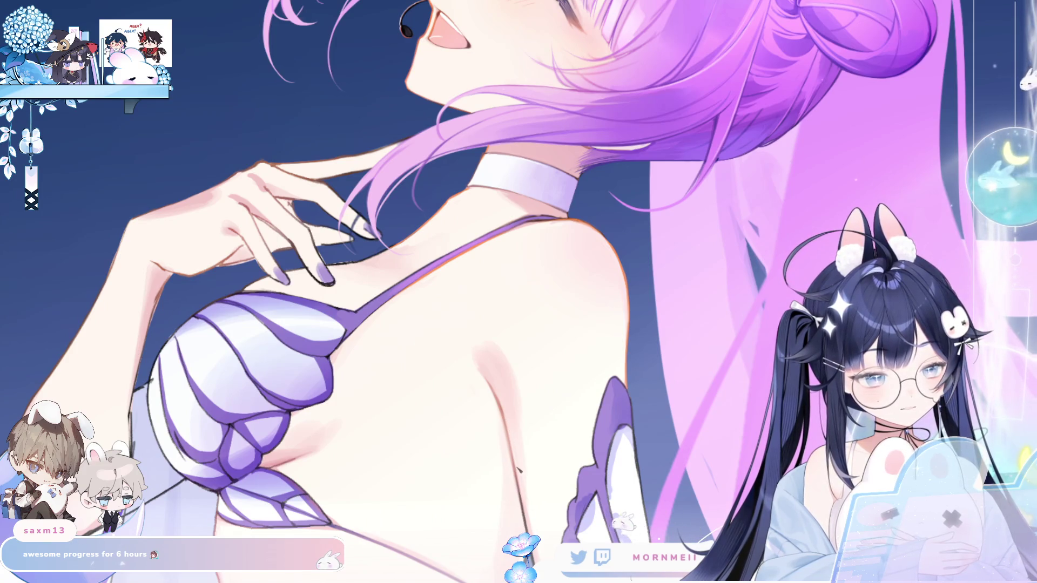
pyautogui.press('h')
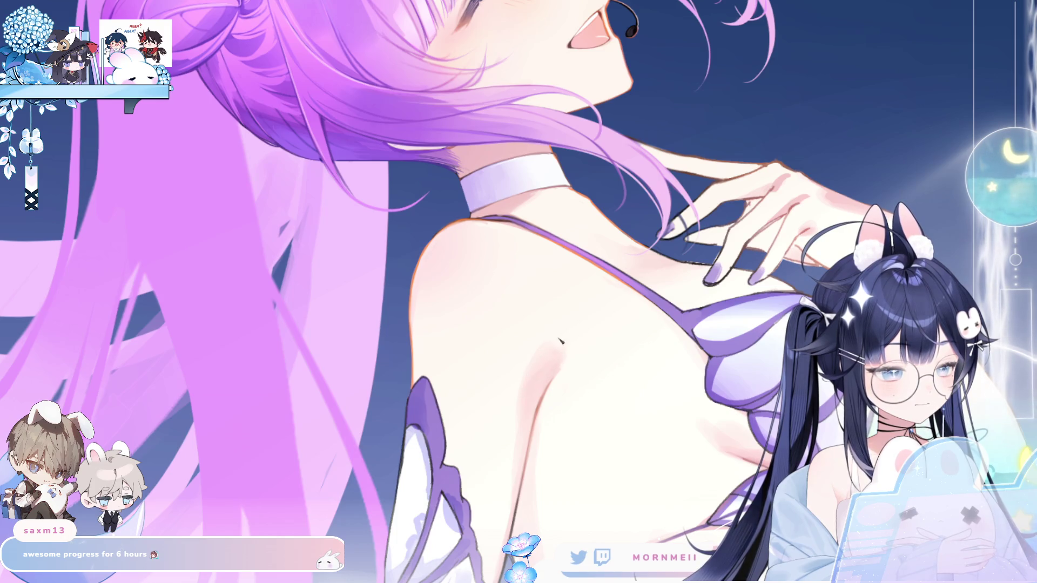
pyautogui.press('h')
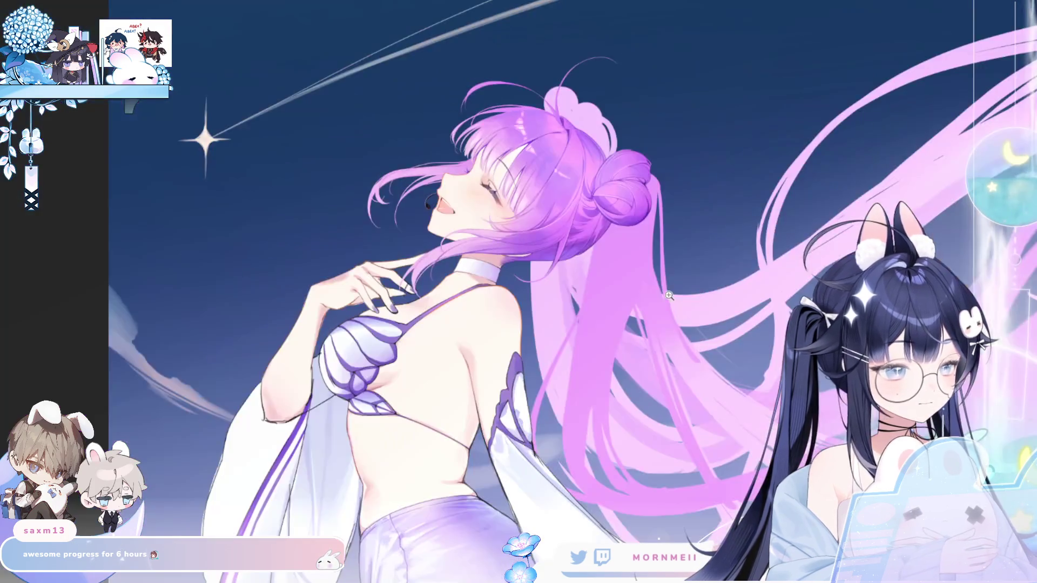
pyautogui.click(477, 361)
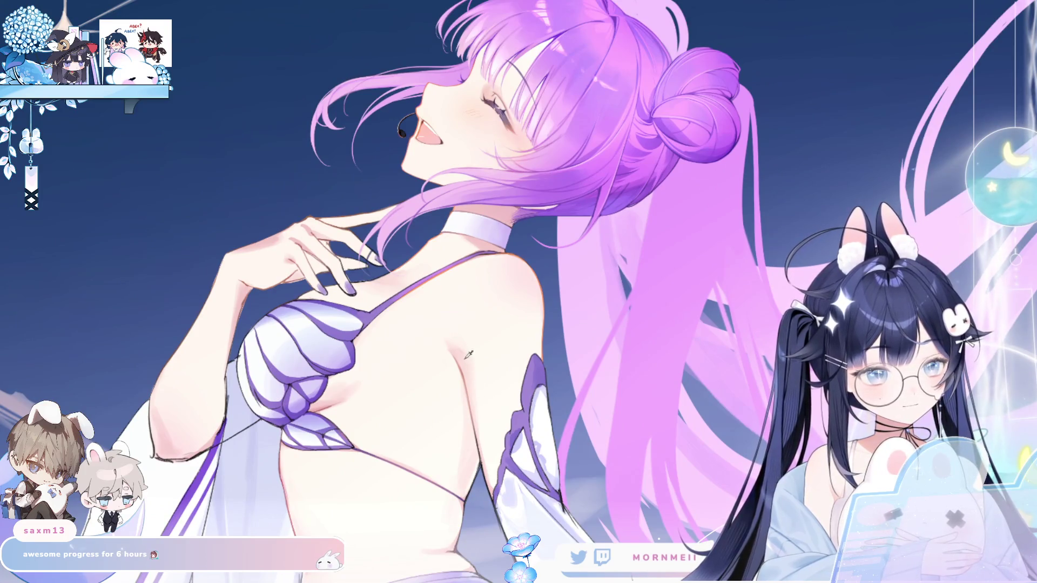
pyautogui.press('h')
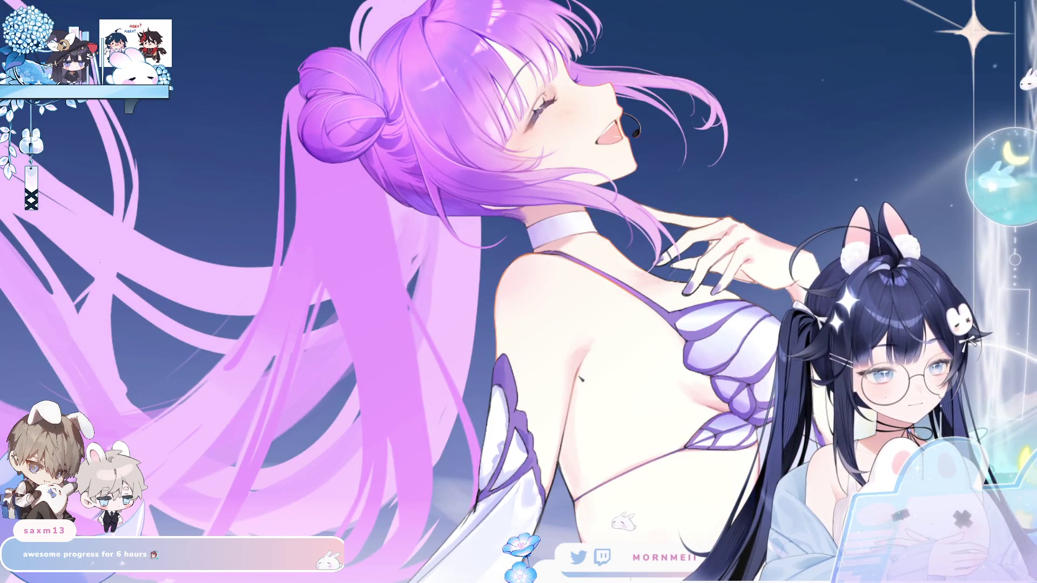
pyautogui.press('h')
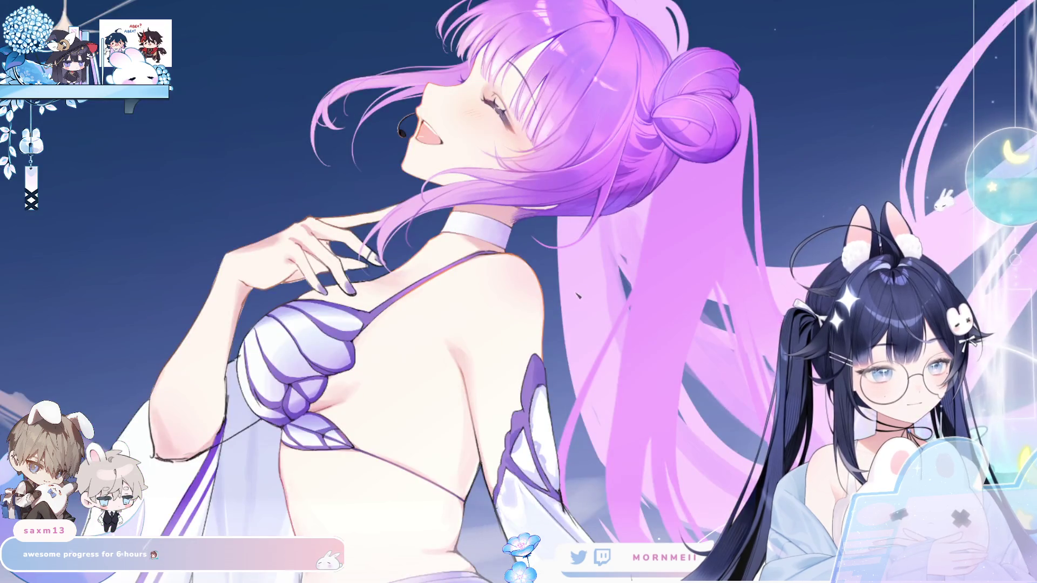
pyautogui.press('h')
pyautogui.press('h')
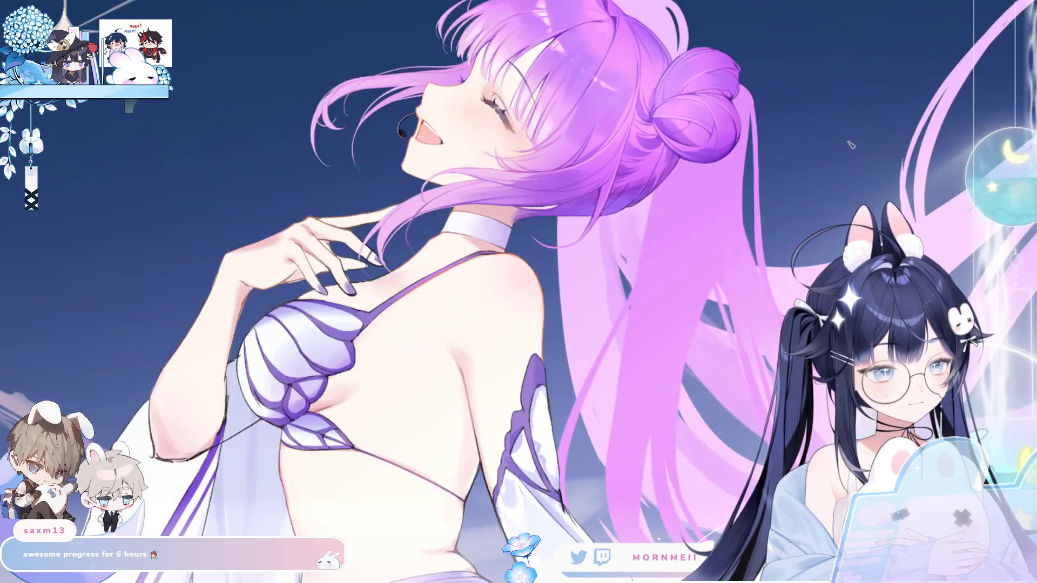
pyautogui.press('h')
pyautogui.press('h')
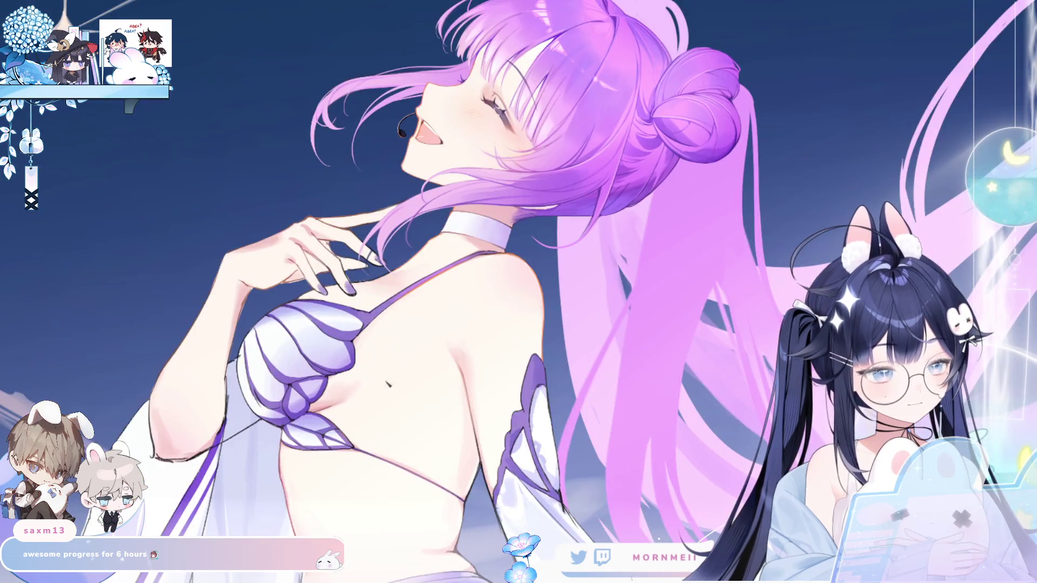
pyautogui.scroll(3, 518, 292)
pyautogui.press('h')
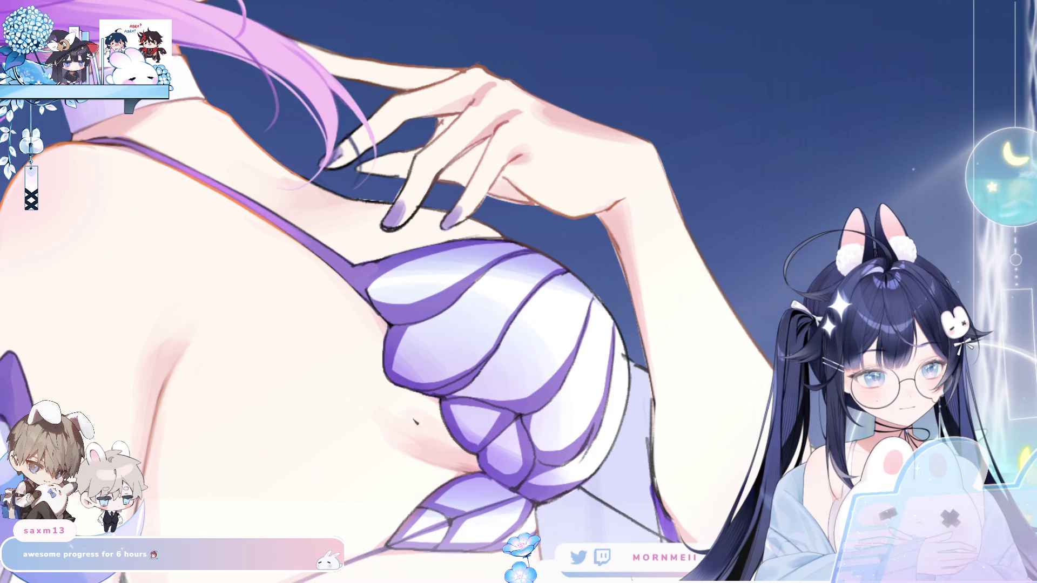
pyautogui.press('h')
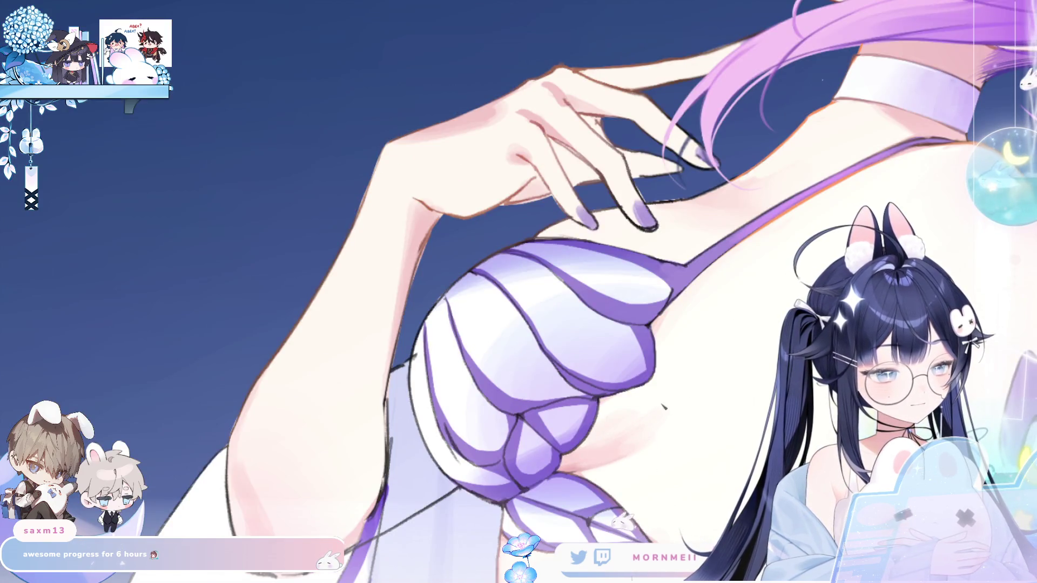
pyautogui.scroll(-2, 613, 436)
pyautogui.press('h')
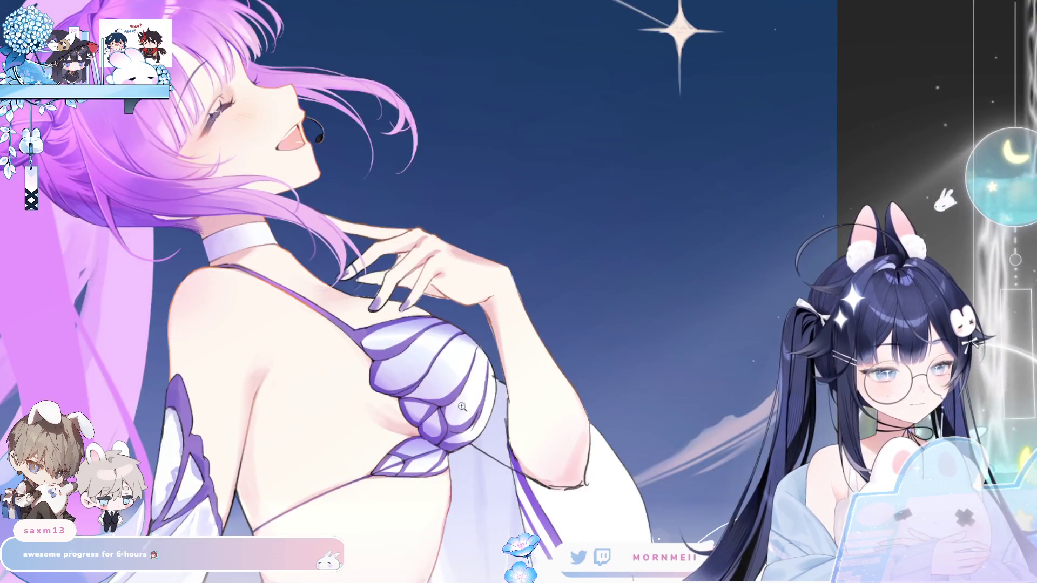
pyautogui.press('h')
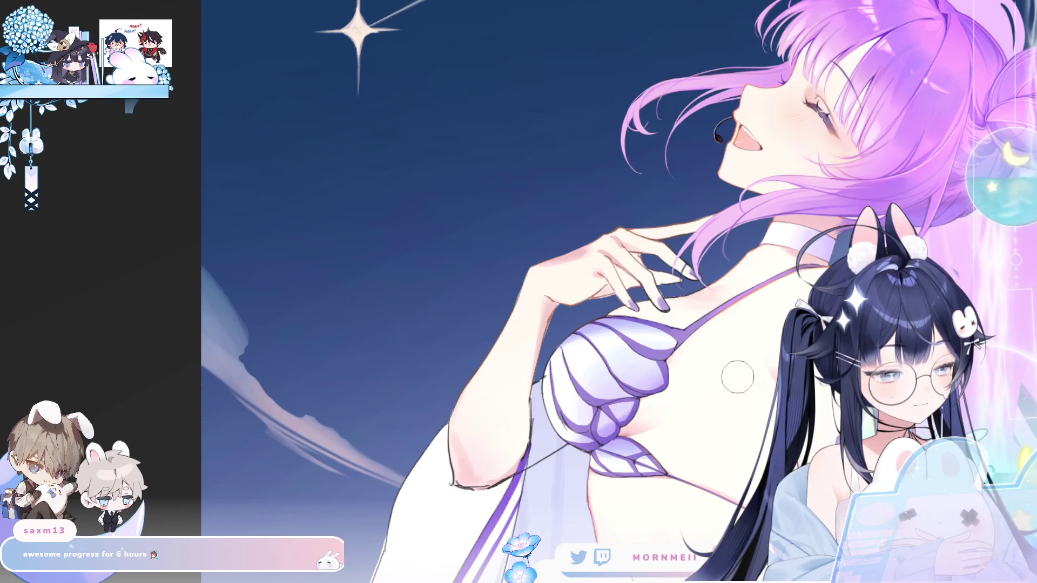
pyautogui.press('h')
pyautogui.scroll(-2, 623, 315)
pyautogui.press('h')
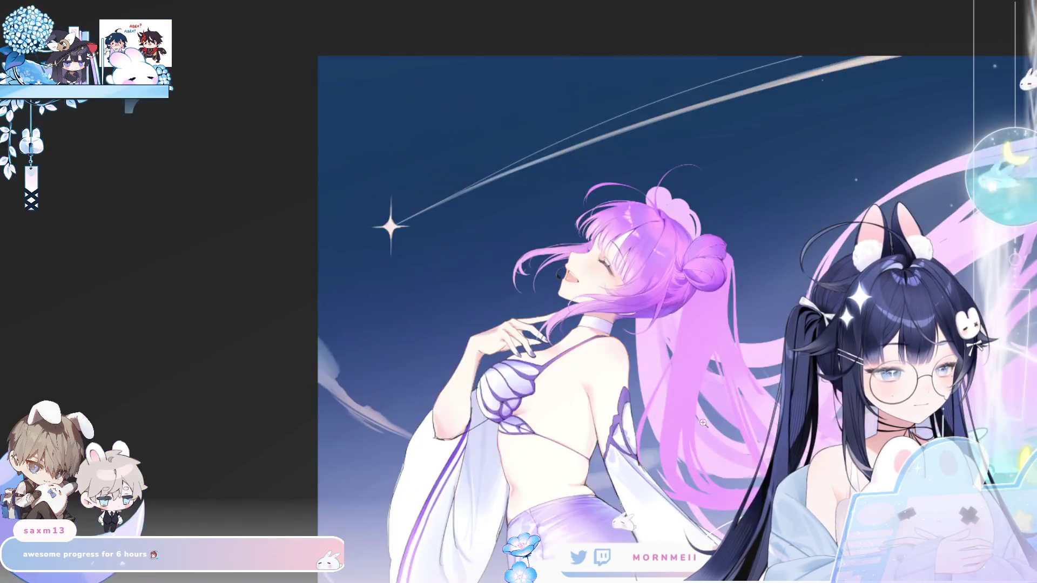
pyautogui.scroll(1, 622, 314)
pyautogui.scroll(1, 568, 357)
pyautogui.scroll(1, 502, 402)
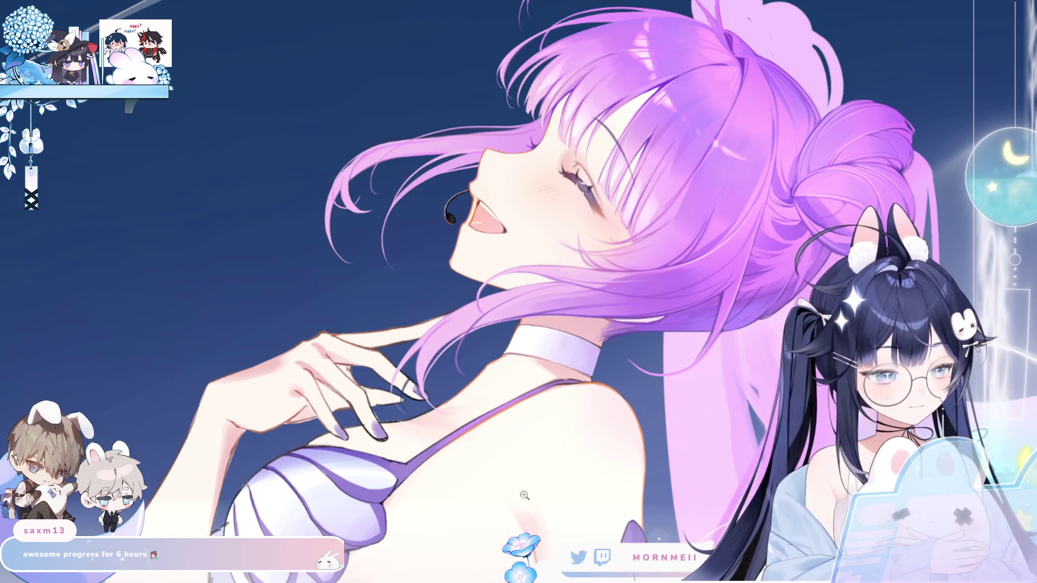
pyautogui.press('h')
pyautogui.scroll(1, 729, 329)
pyautogui.scroll(1, 664, 324)
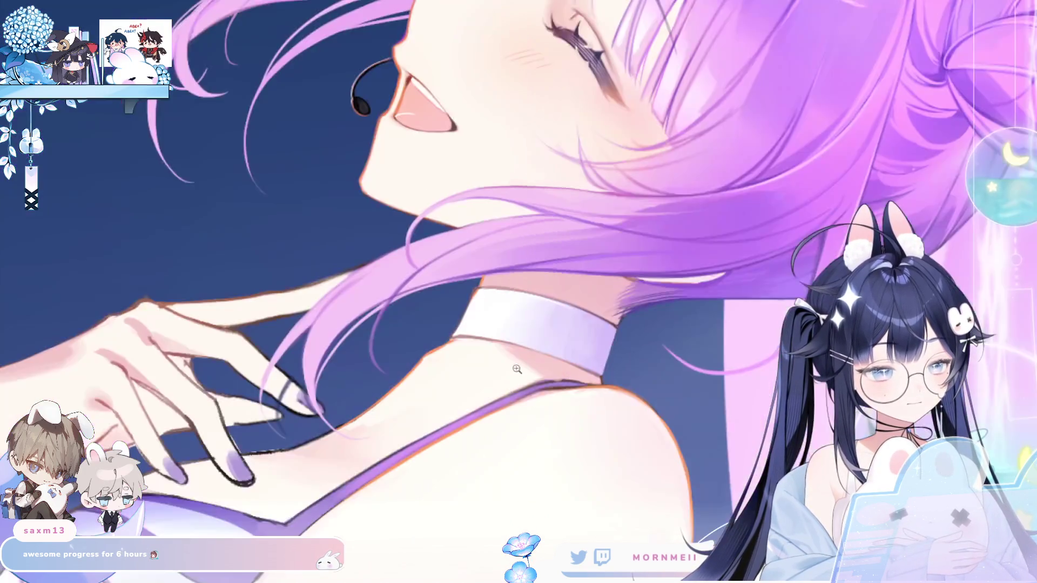
pyautogui.scroll(1, 618, 322)
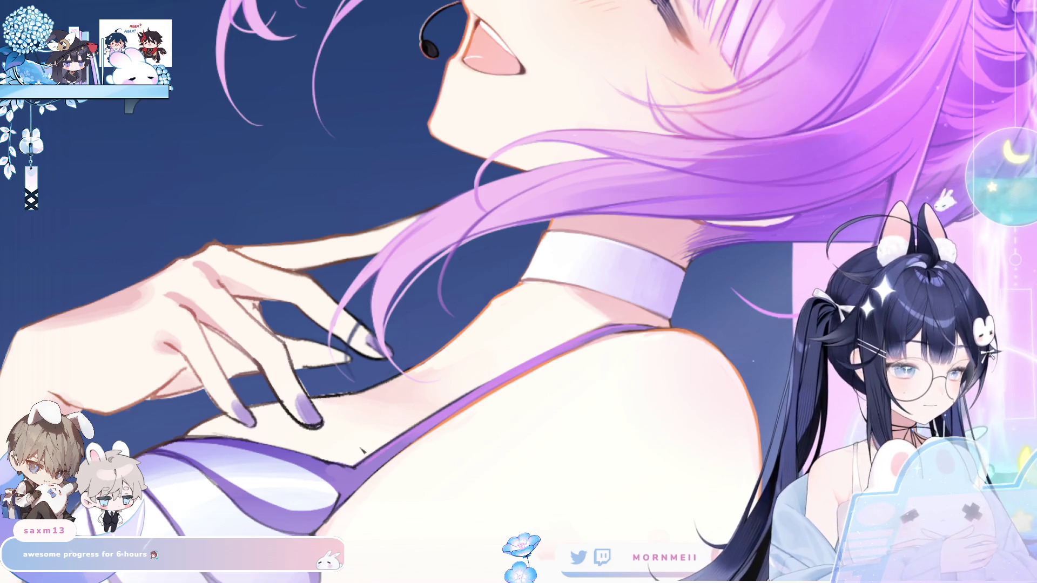
pyautogui.scroll(-5, 423, 414)
pyautogui.scroll(-2, 423, 413)
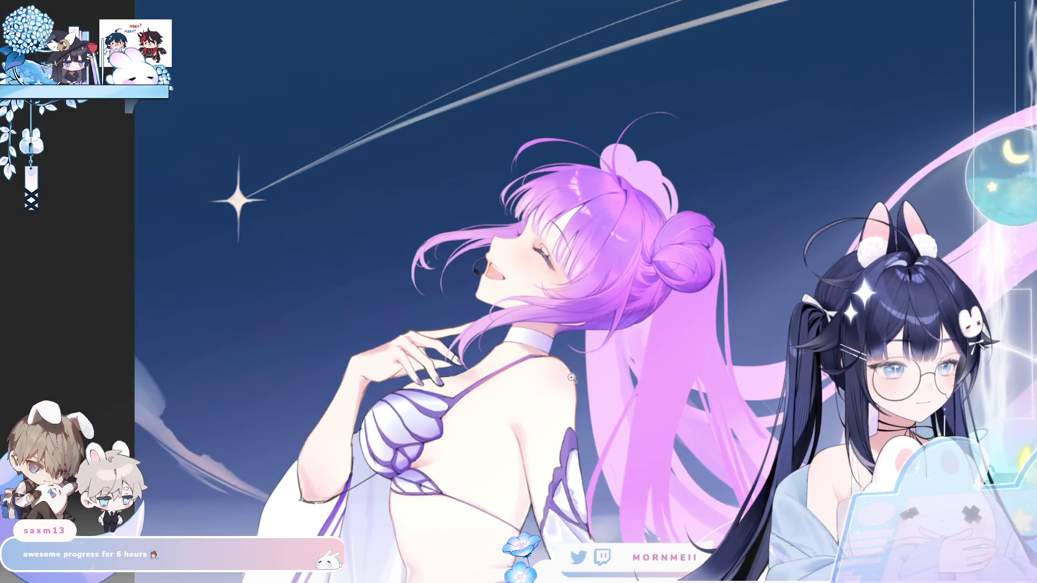
pyautogui.scroll(5, 559, 342)
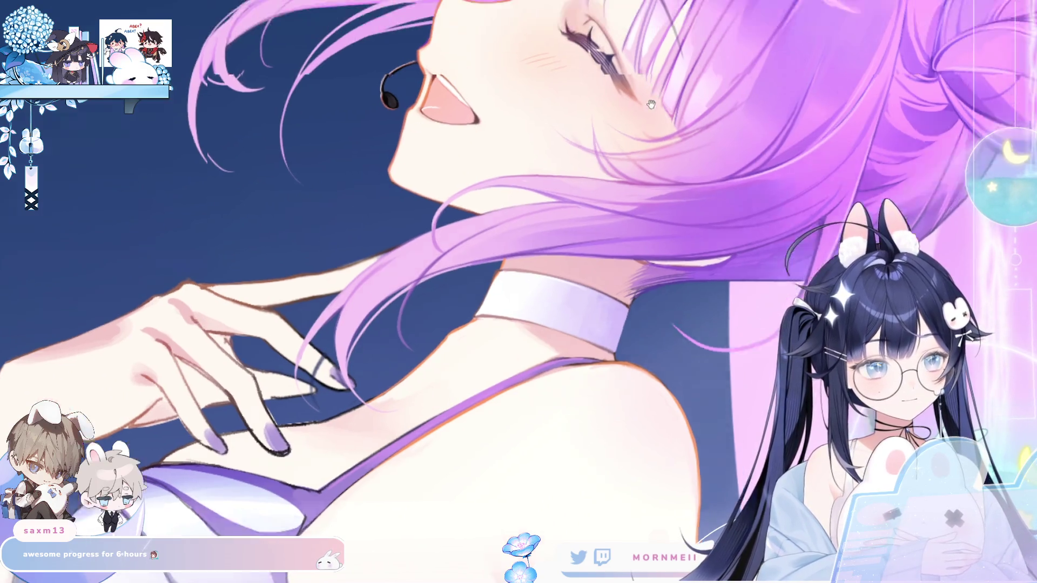
pyautogui.moveTo(631, 322); pyautogui.dragTo(388, 140)
pyautogui.scroll(4, 388, 139)
pyautogui.scroll(-1, 388, 139)
pyautogui.scroll(-3, 387, 139)
pyautogui.moveTo(487, 559); pyautogui.dragTo(497, 272)
pyautogui.scroll(3, 497, 272)
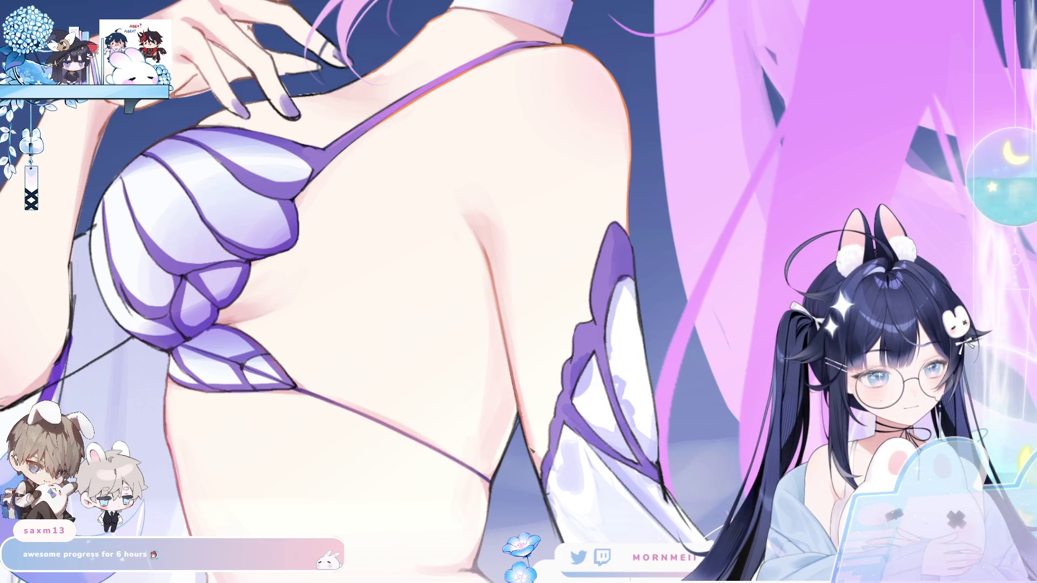
pyautogui.press('h')
pyautogui.press('h')
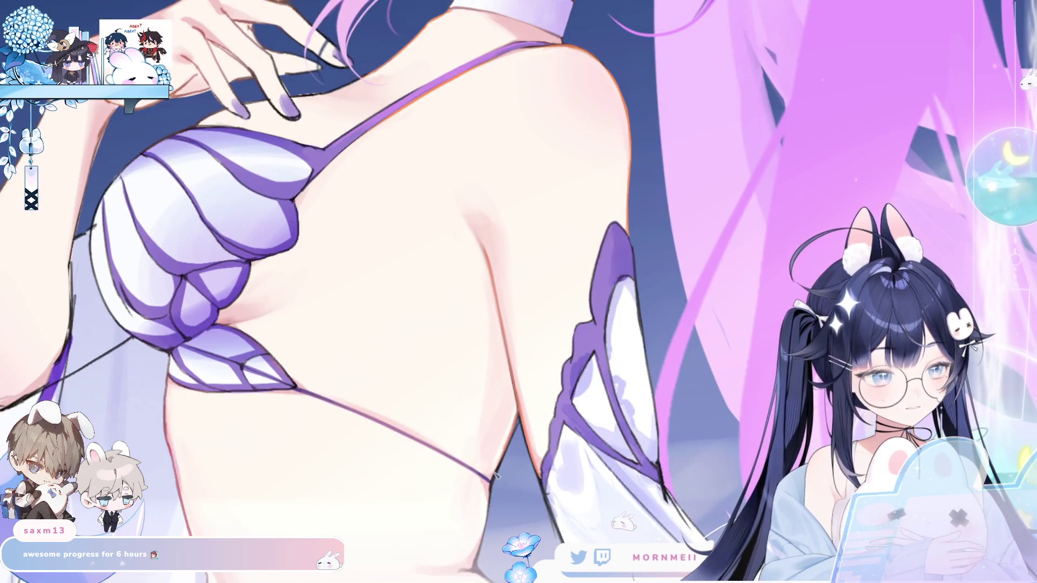
# Pan down to the waist and lower torso and mirror the view to check it
pyautogui.moveTo(346, 434); pyautogui.dragTo(426, 296)
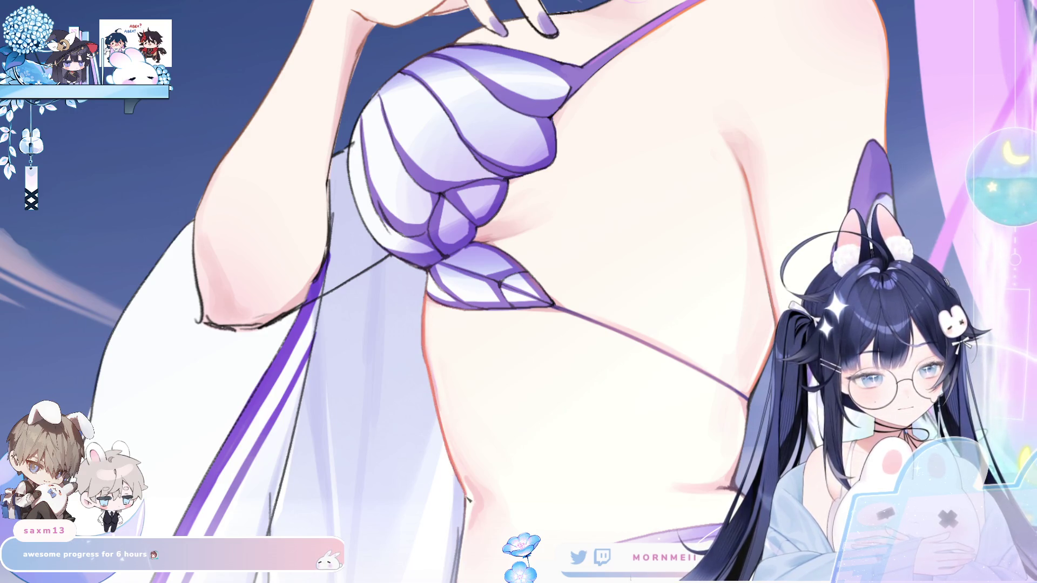
pyautogui.moveTo(468, 499); pyautogui.dragTo(453, 422)
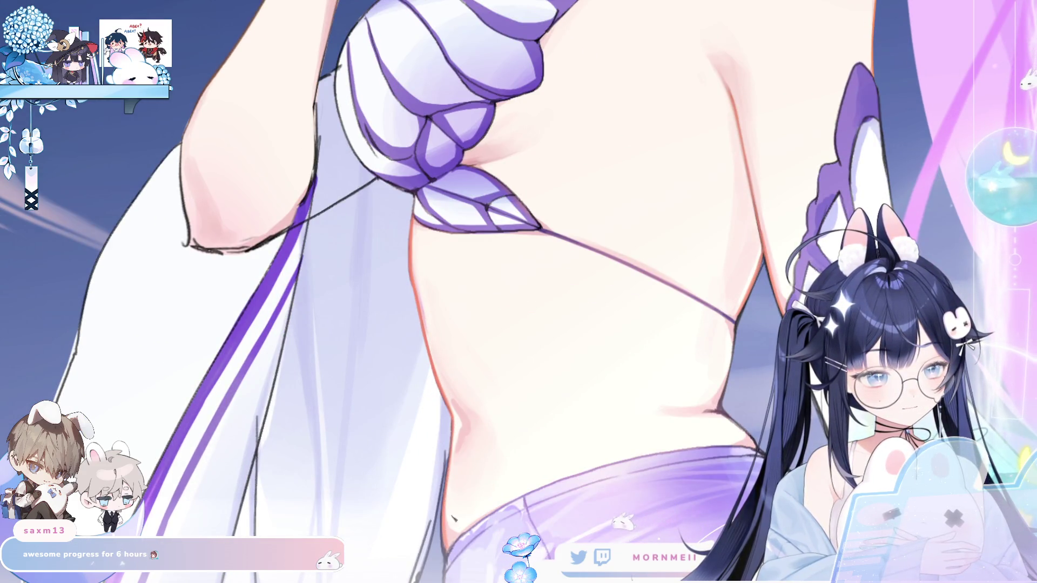
pyautogui.press('h')
pyautogui.press('h')
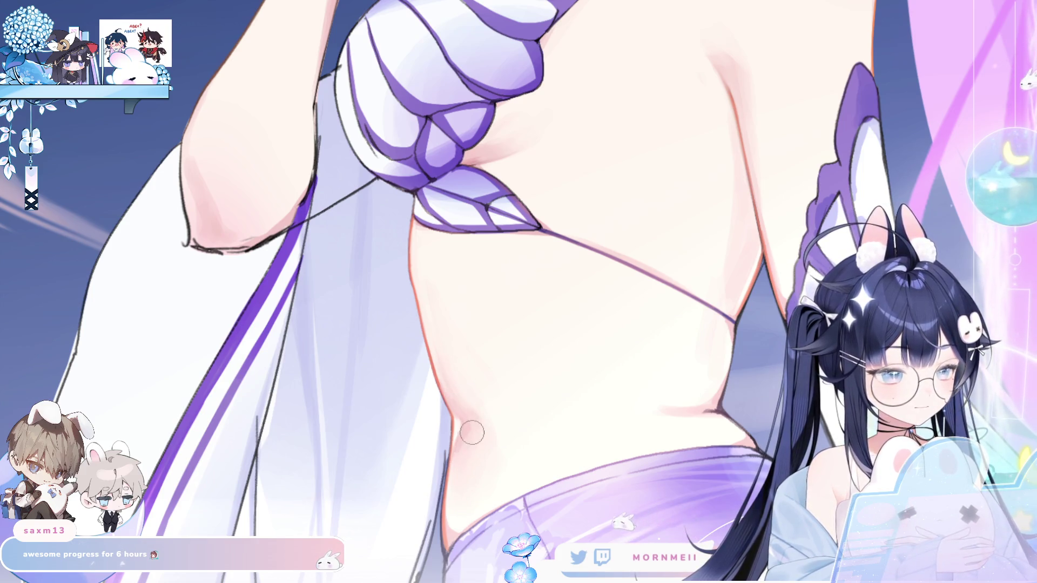
pyautogui.press('h')
pyautogui.press('h')
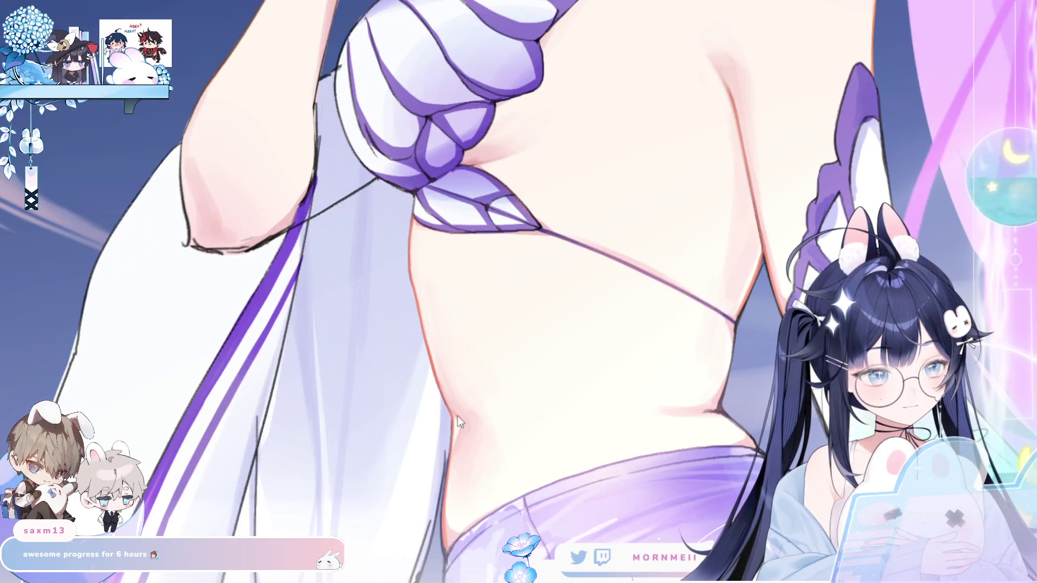
pyautogui.press('h')
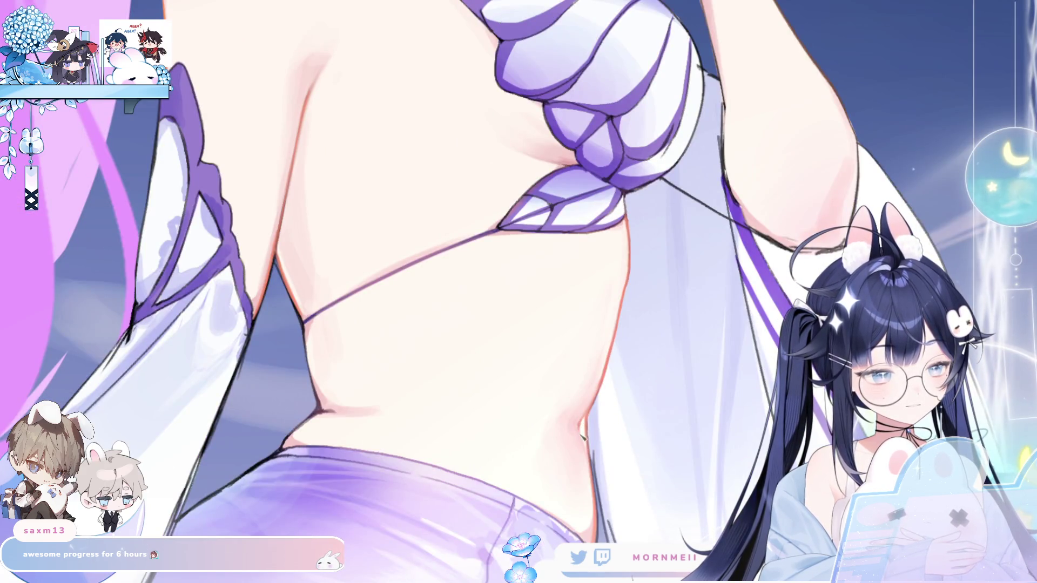
# Check the whole figure mirrored, then zoom in twice on the torso near the navel and flip to compare
pyautogui.hotkey('ctrl', '0')
pyautogui.press('h')
pyautogui.press('h')
pyautogui.click(623, 357)
pyautogui.press('h')
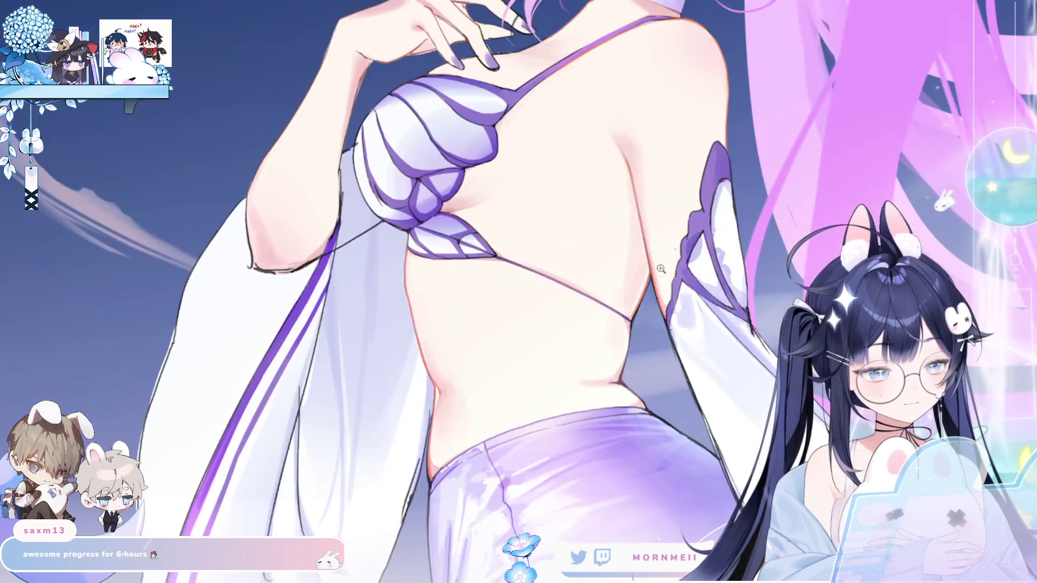
pyautogui.click(560, 409)
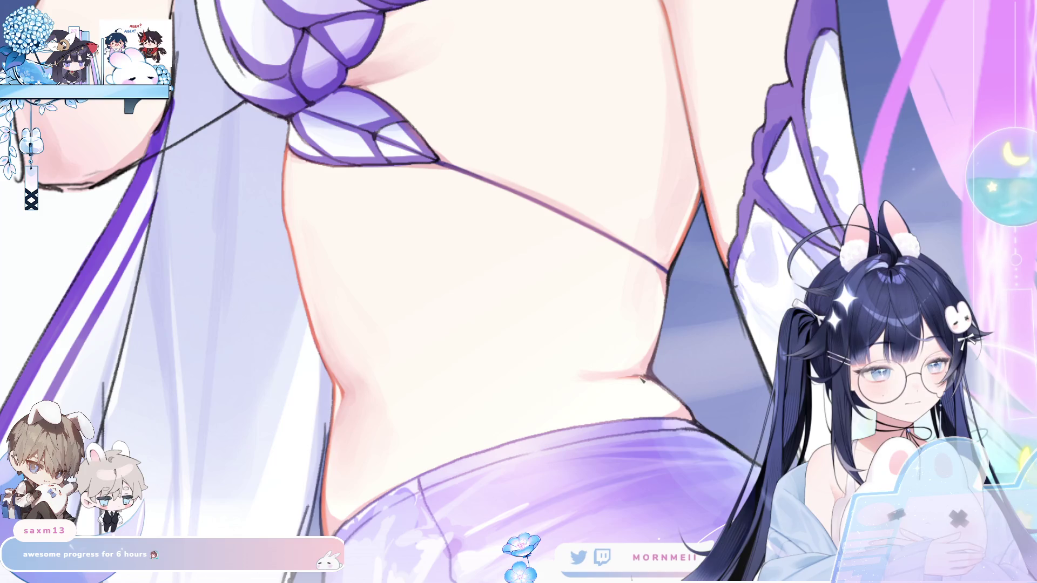
pyautogui.press('h')
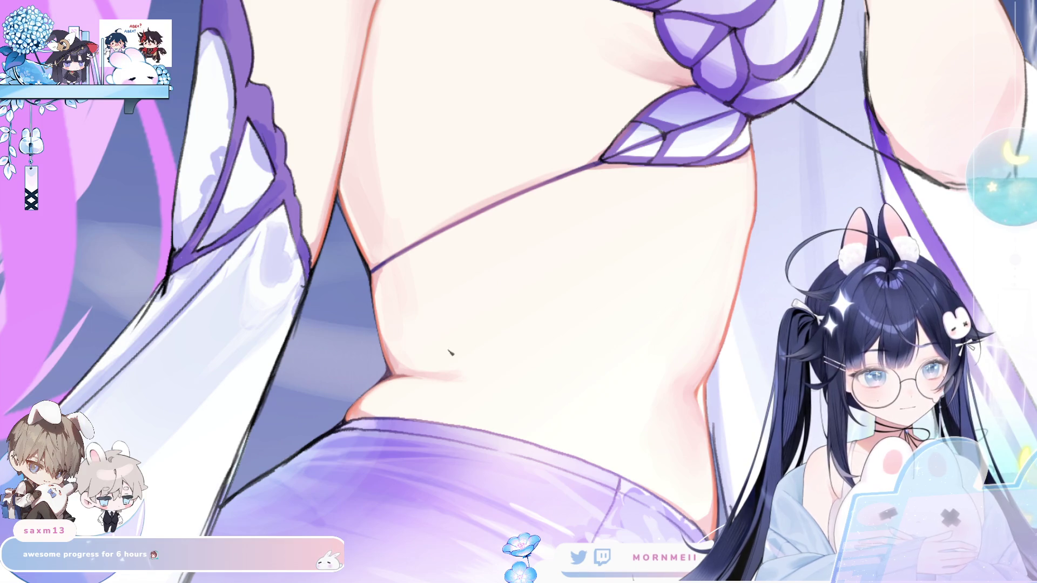
pyautogui.press('m')
pyautogui.scroll(-2, 715, 343)
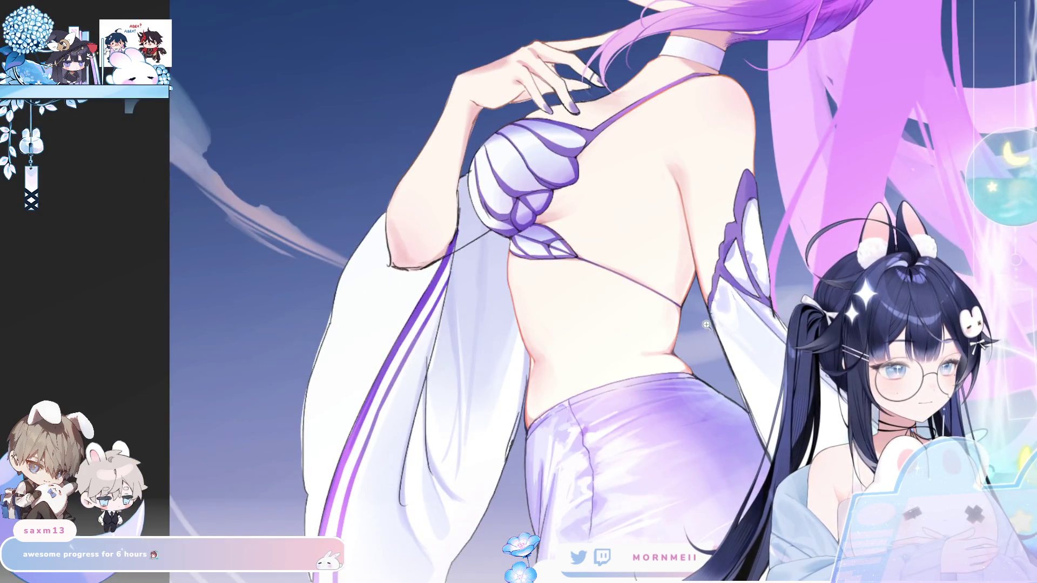
# Check proportions mirrored at full view, then zoom in close on the torso edge
pyautogui.press('m')
pyautogui.scroll(2, 436, 432)
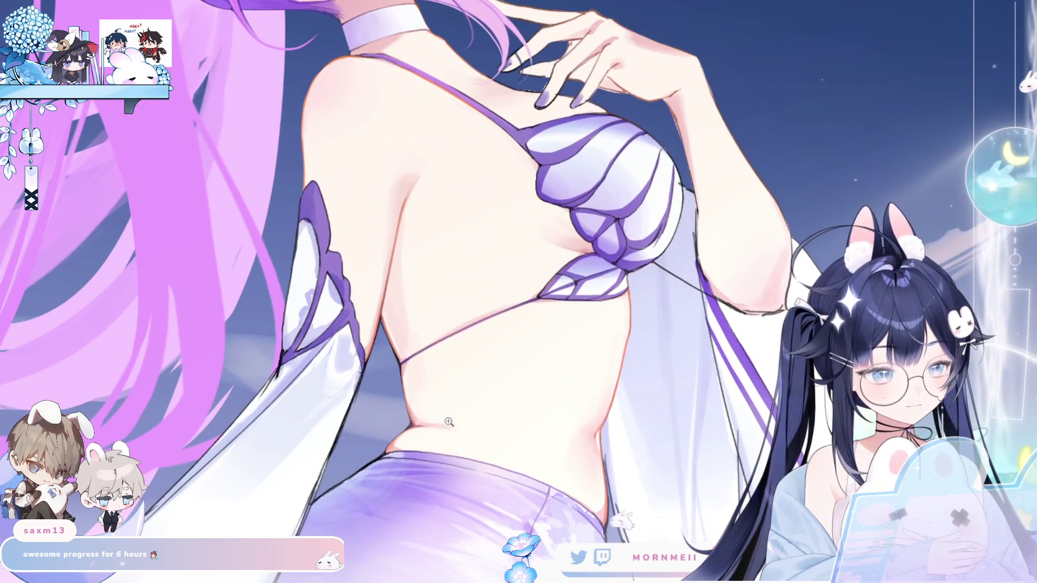
pyautogui.scroll(1, 568, 200)
pyautogui.scroll(1, 567, 199)
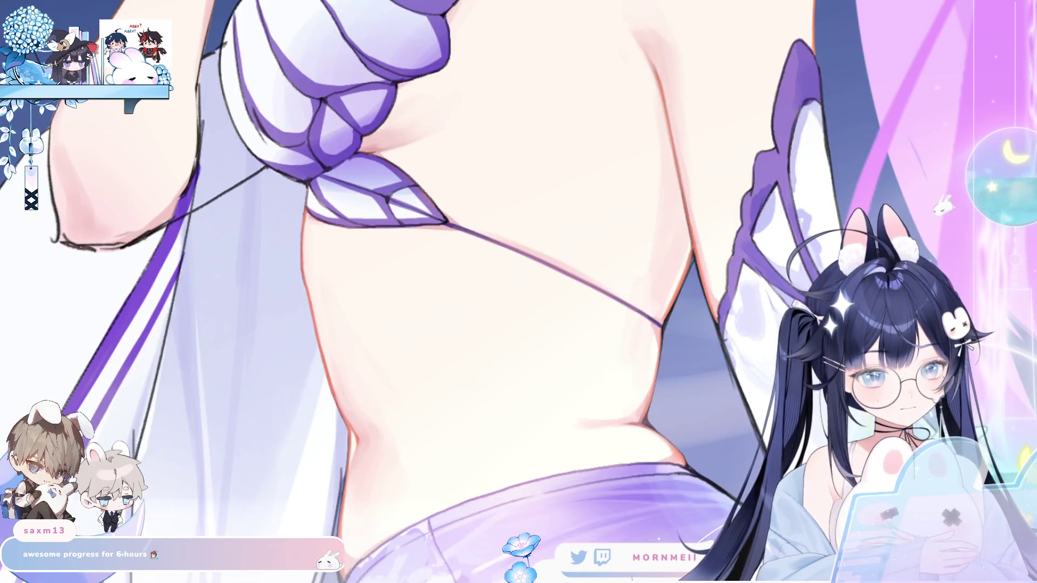
pyautogui.press('m')
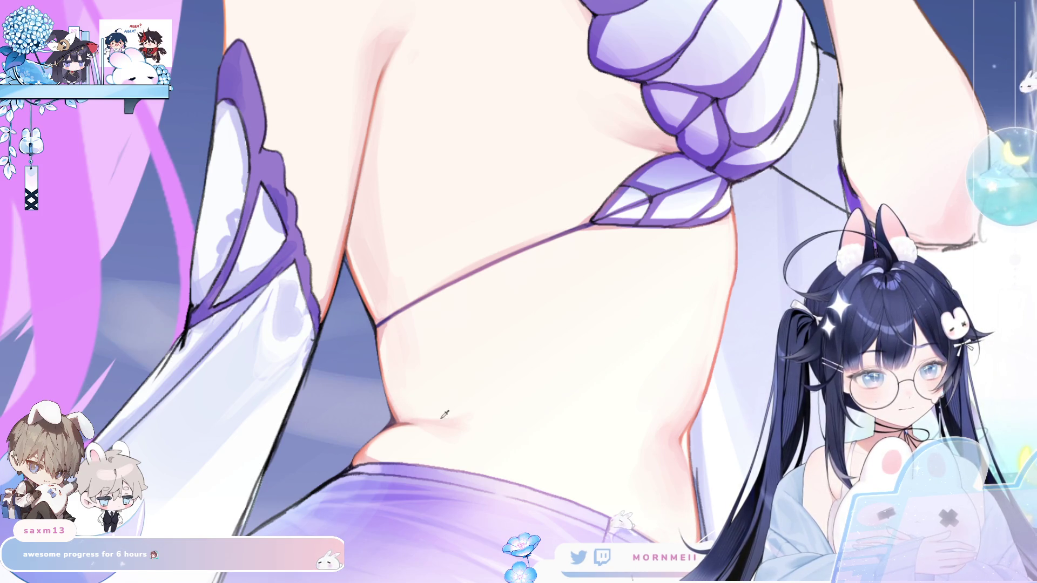
pyautogui.hotkey('ctrl', '0')
pyautogui.press('m')
pyautogui.press('m')
pyautogui.click(582, 266)
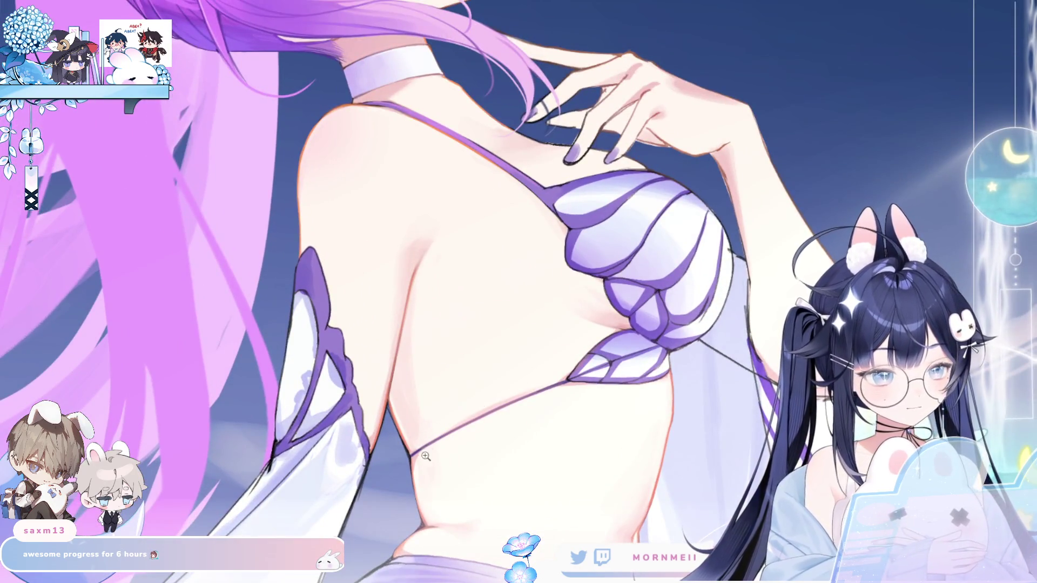
pyautogui.click(393, 370)
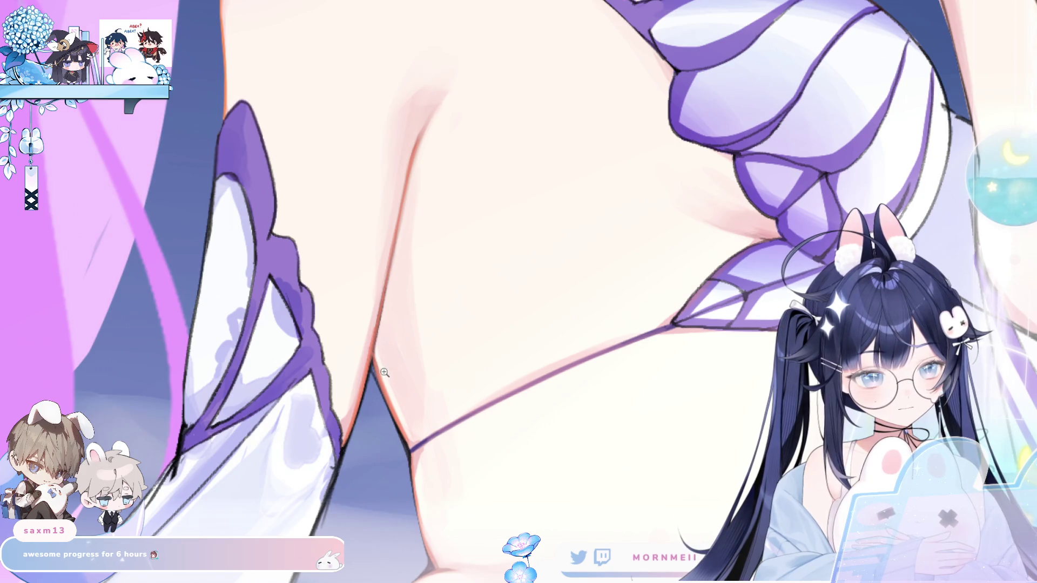
# Soften and lighten the shadow along the torso edge where the thin strap ends, checking mirrored
pyautogui.moveTo(387, 353); pyautogui.dragTo(411, 443)
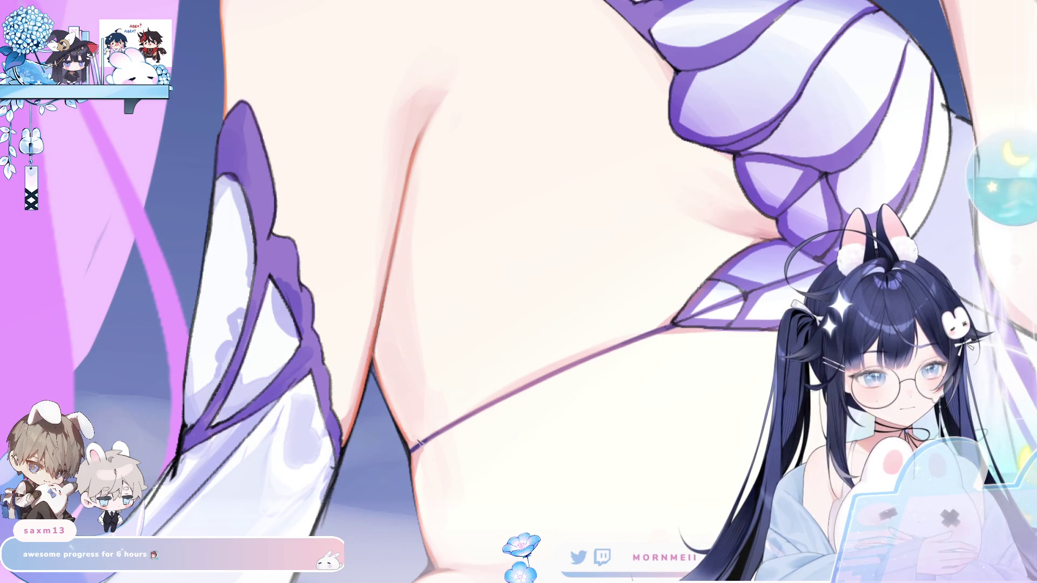
pyautogui.moveTo(387, 384); pyautogui.dragTo(393, 412)
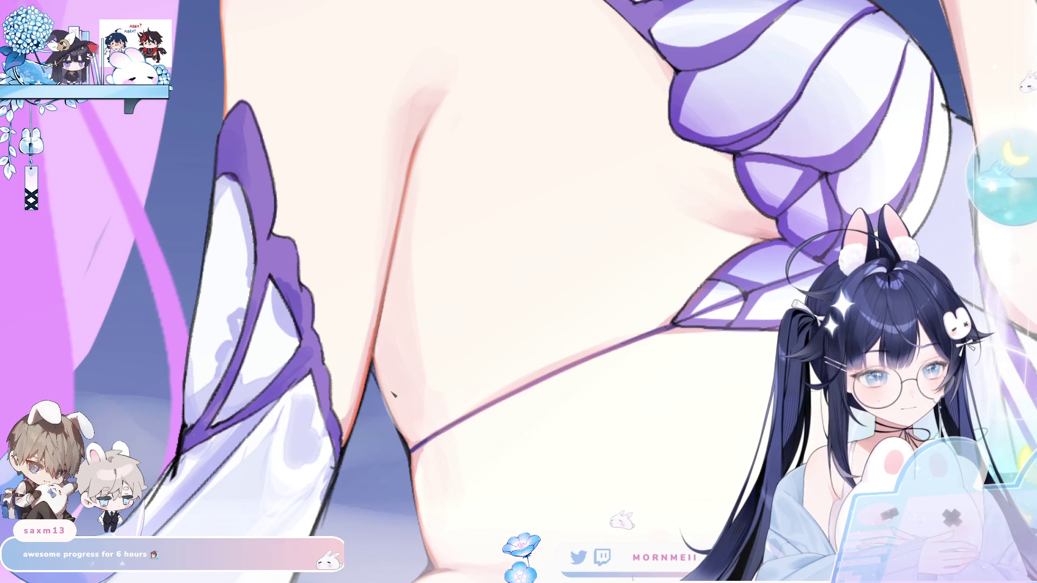
pyautogui.moveTo(393, 411); pyautogui.dragTo(409, 444)
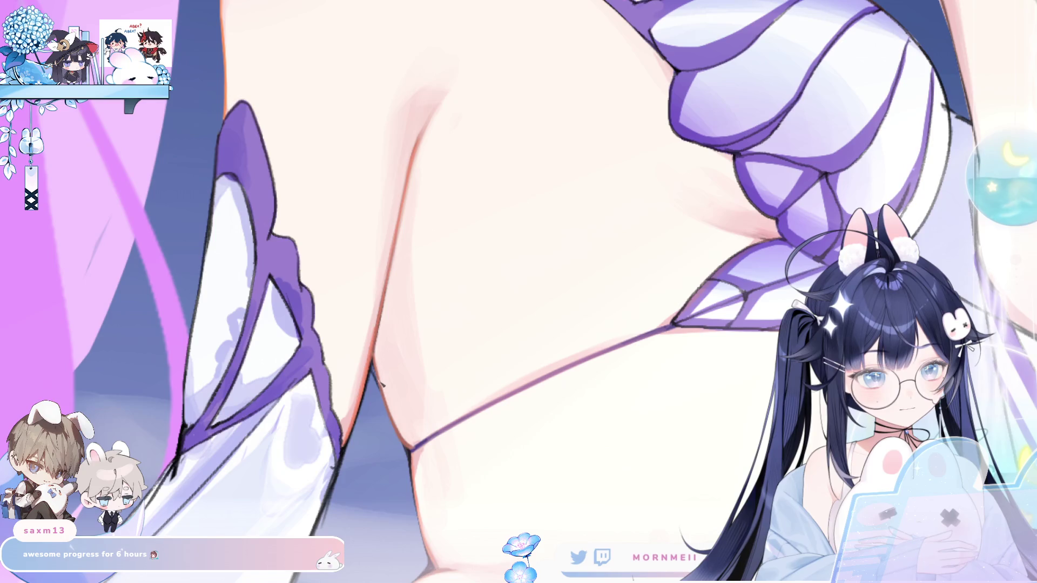
pyautogui.press('h')
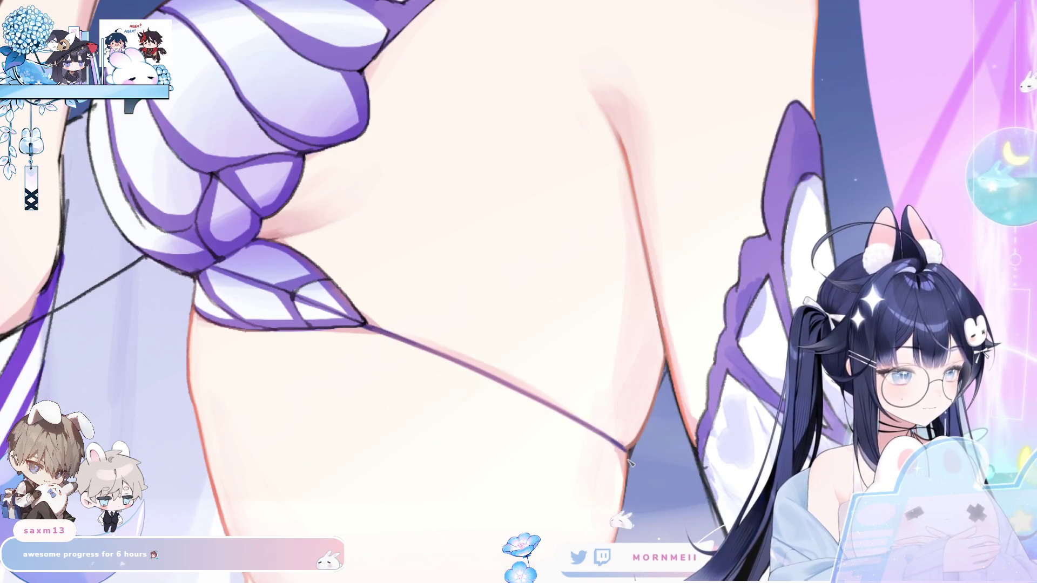
pyautogui.moveTo(631, 461); pyautogui.dragTo(624, 350)
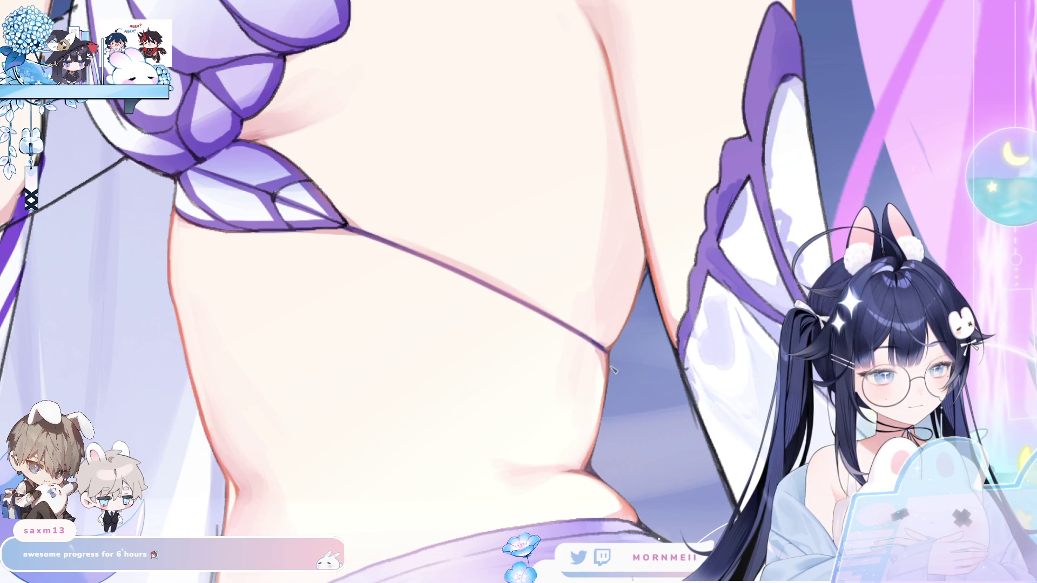
pyautogui.press('m')
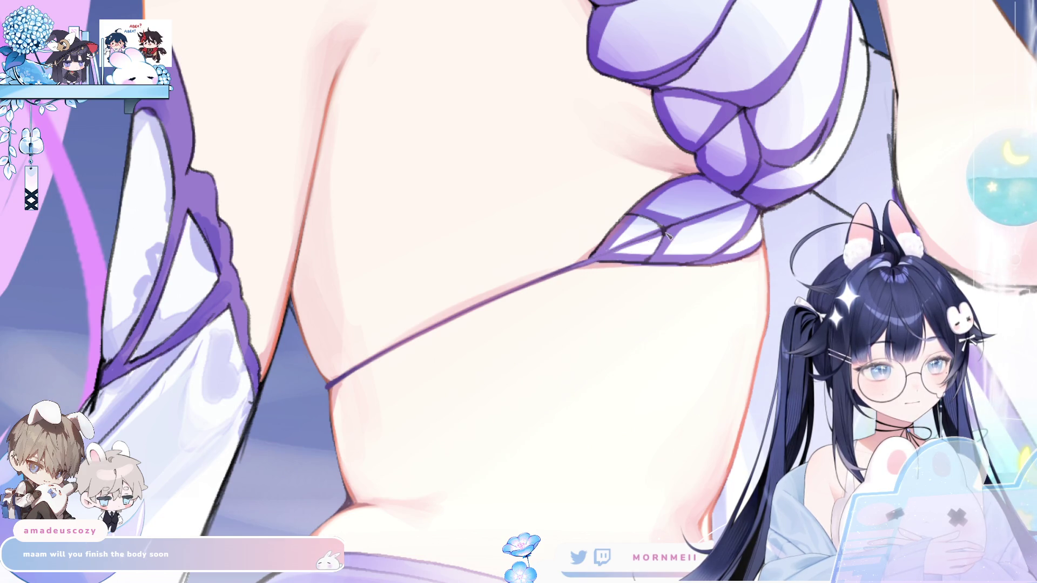
pyautogui.scroll(3, 538, 290)
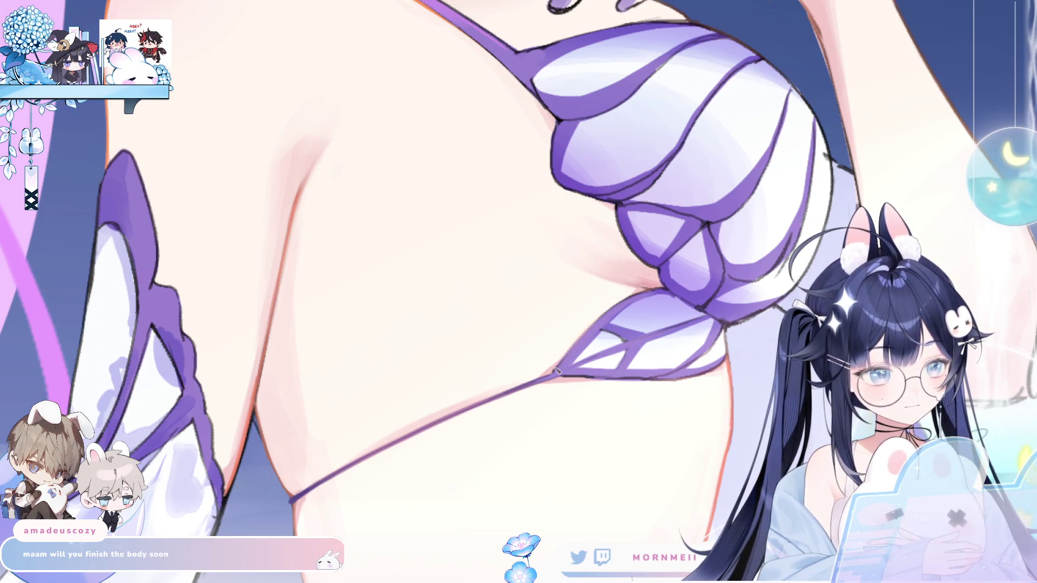
pyautogui.moveTo(629, 301); pyautogui.dragTo(635, 318)
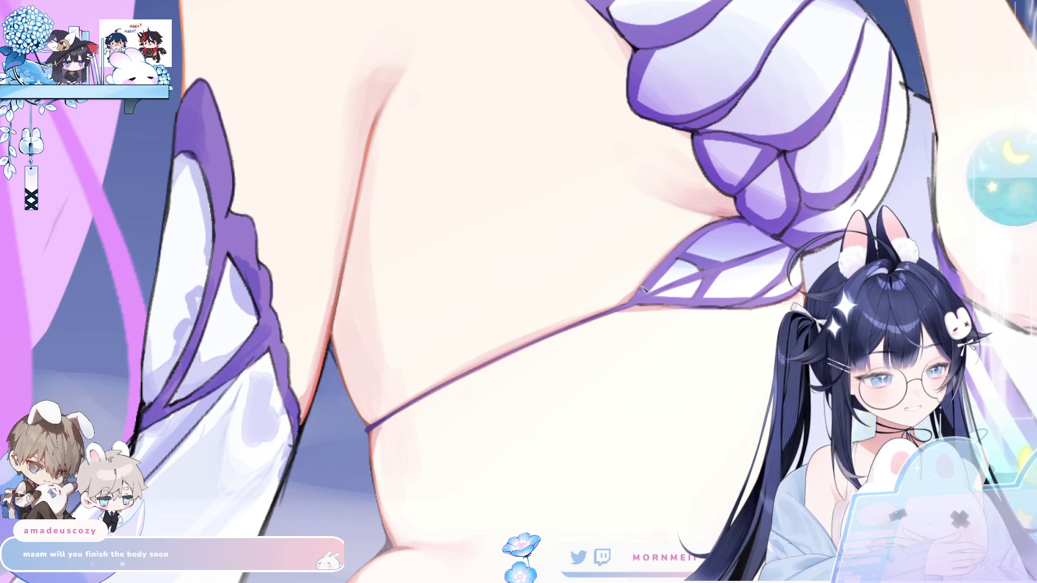
pyautogui.press('m')
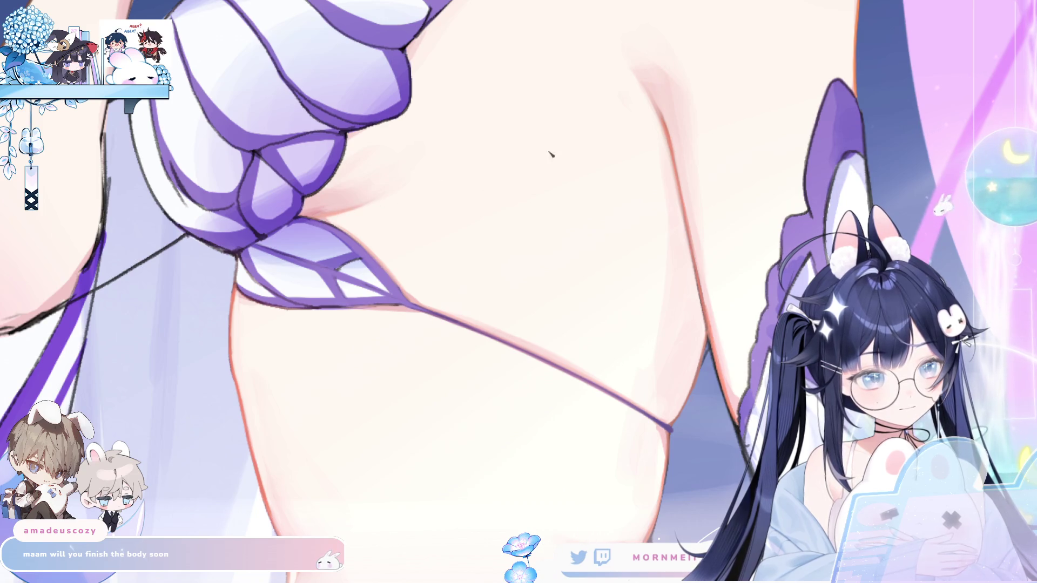
pyautogui.press('m')
pyautogui.press('m')
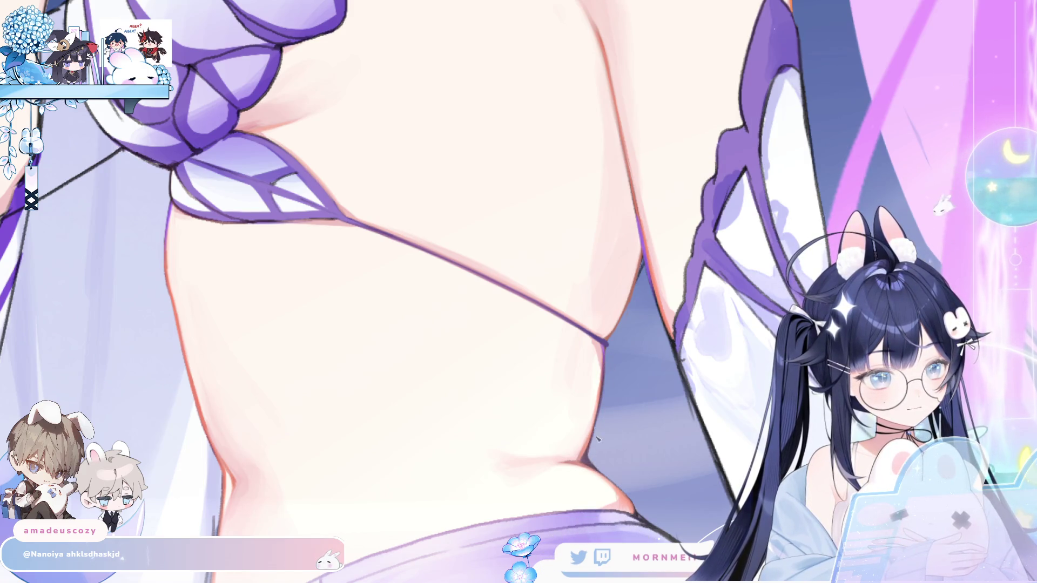
pyautogui.press('h')
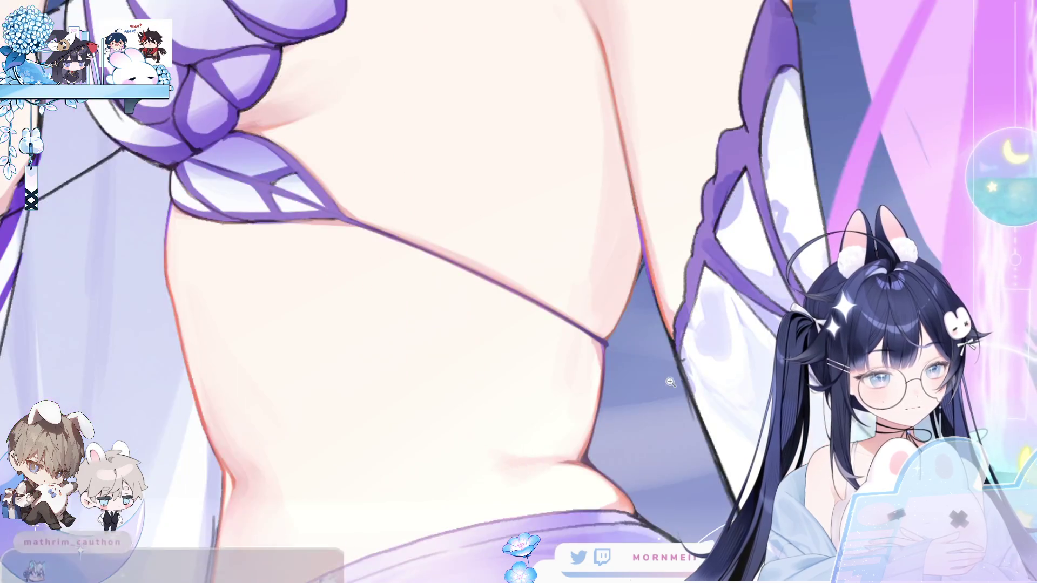
pyautogui.moveTo(630, 348); pyautogui.dragTo(592, 447)
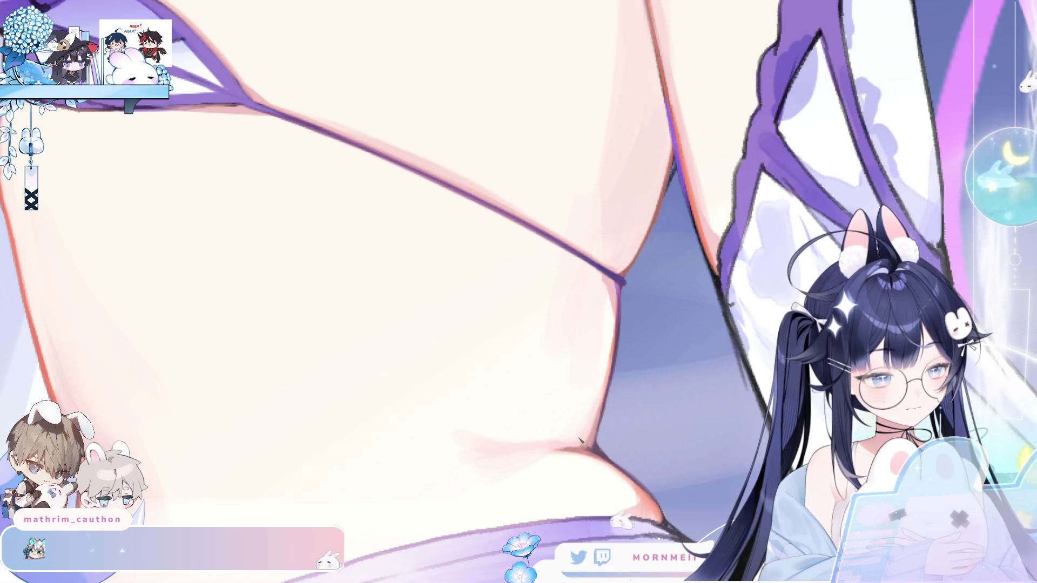
pyautogui.press('h')
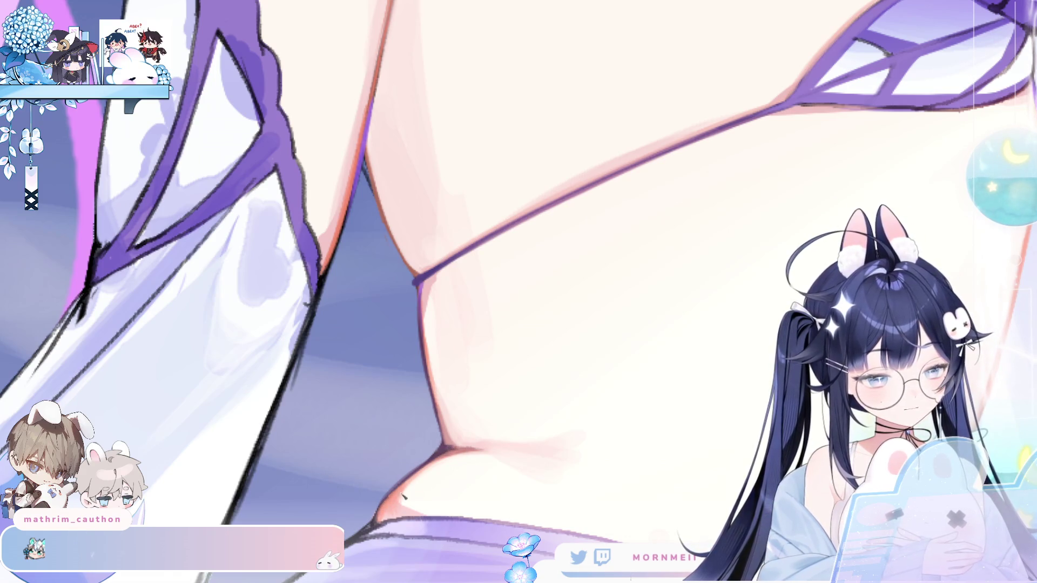
pyautogui.scroll(-5, 438, 430)
pyautogui.scroll(2, 487, 364)
pyautogui.scroll(3, 492, 357)
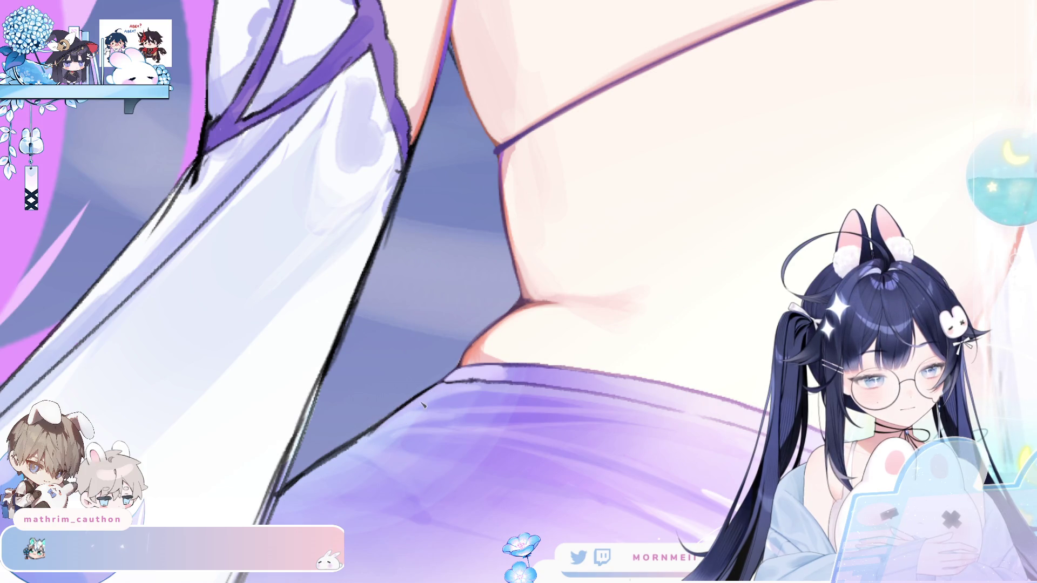
pyautogui.scroll(-5, 363, 452)
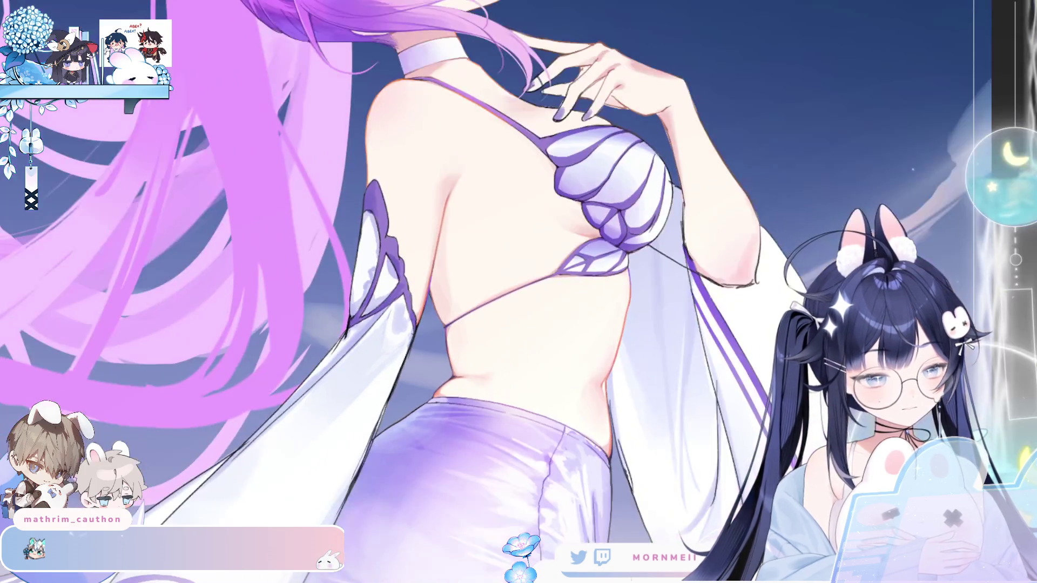
pyautogui.scroll(-3, 606, 432)
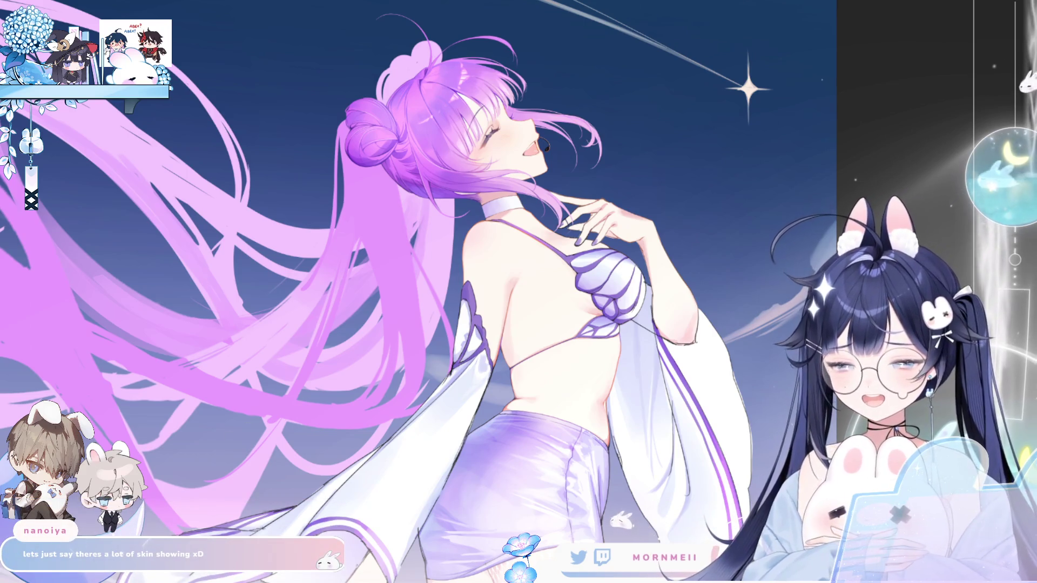
pyautogui.click(575, 343)
pyautogui.click(543, 283)
pyautogui.press('h')
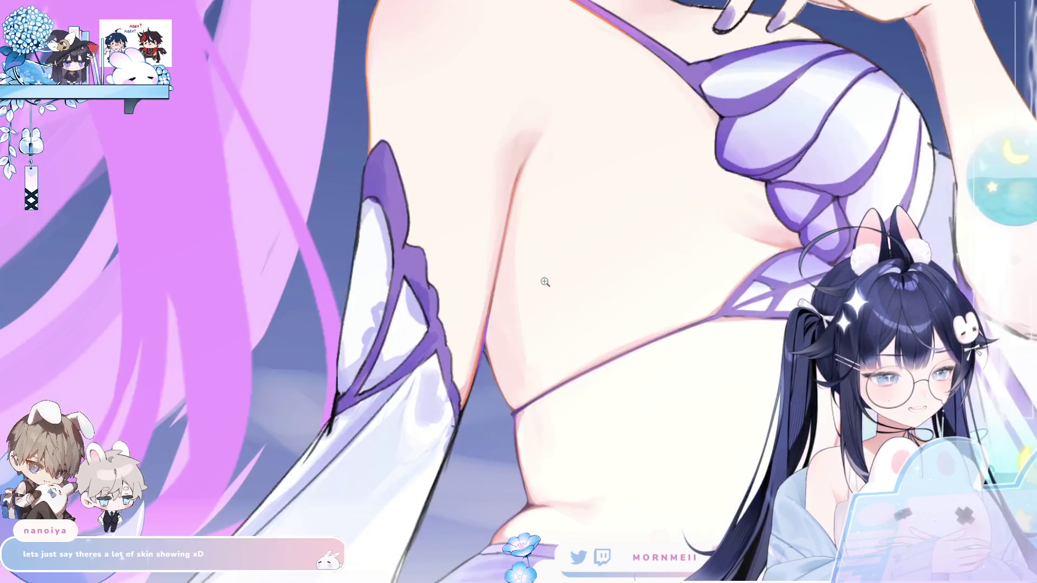
pyautogui.click(485, 355)
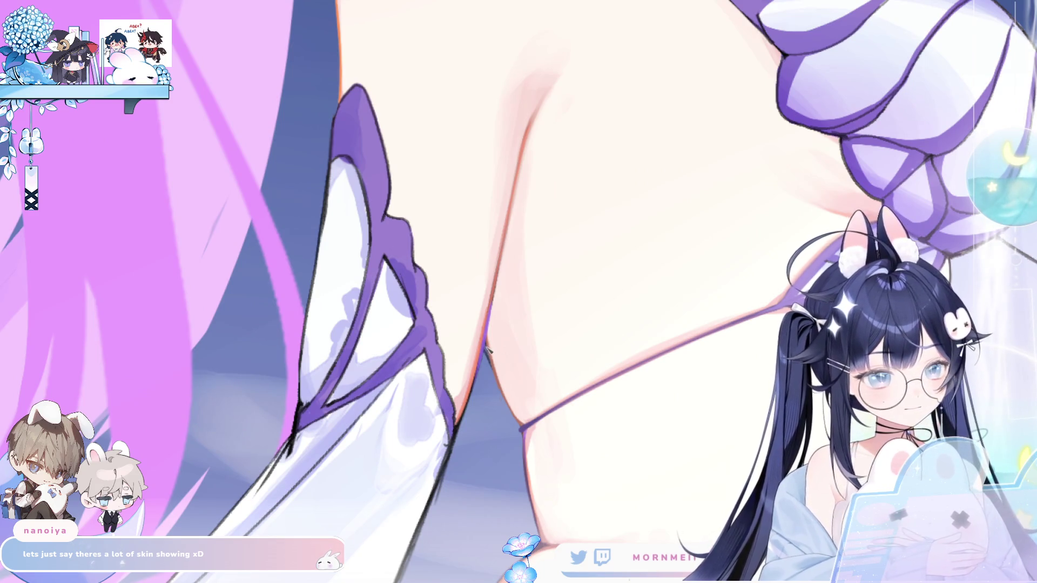
pyautogui.click(539, 267)
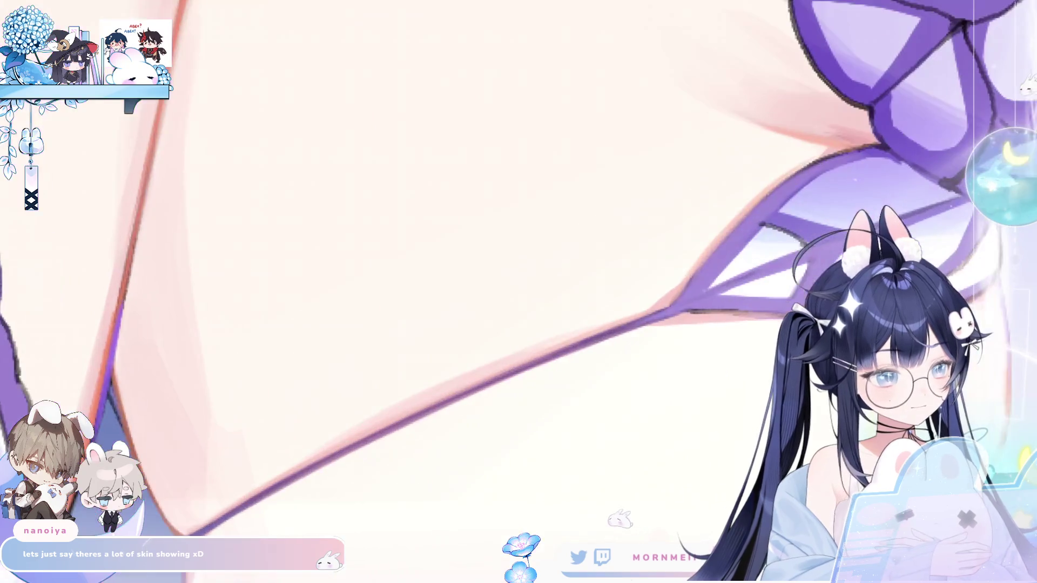
pyautogui.keyDown('alt'); pyautogui.click(539, 267); pyautogui.keyUp('alt')
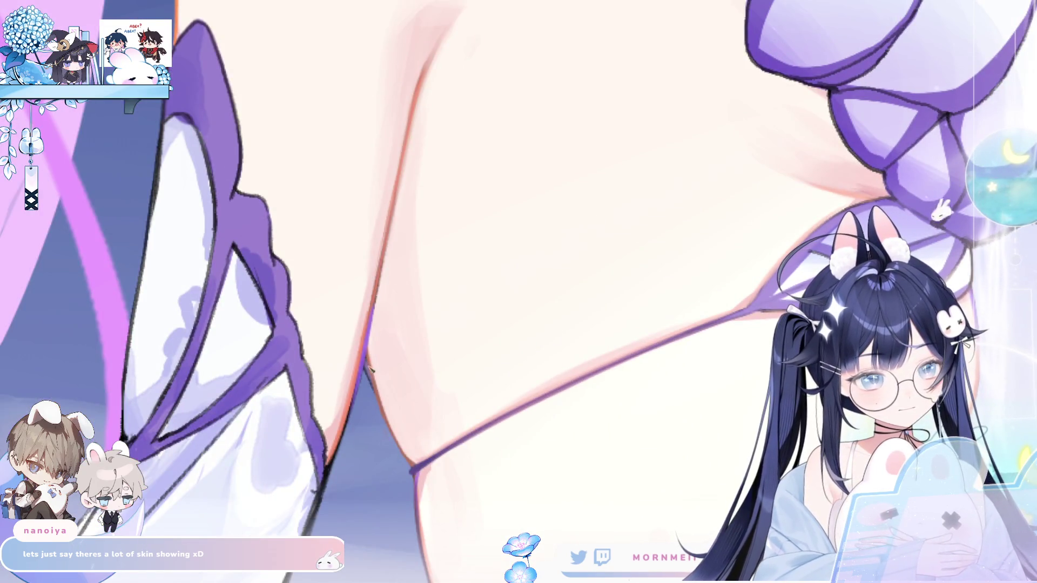
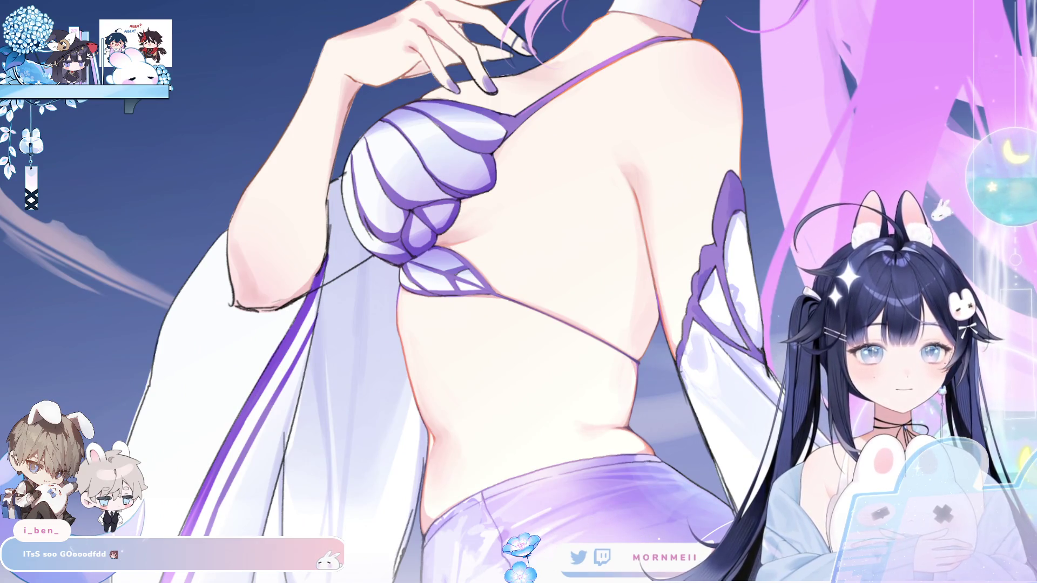
# Erase the thin stray strap line crossing the torso under the shell top, leaving clean skin
pyautogui.click(460, 199)
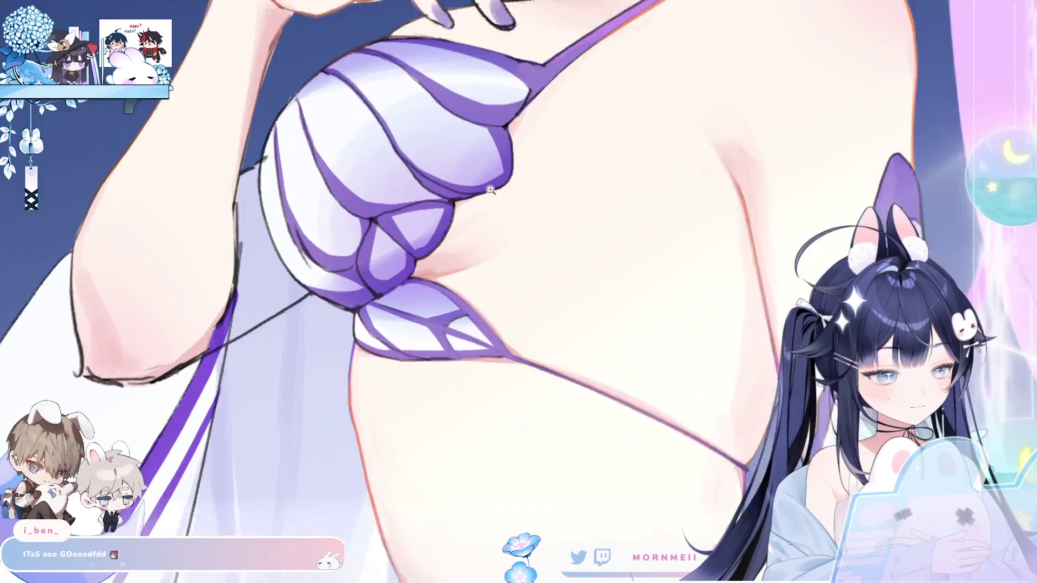
pyautogui.click(490, 187)
pyautogui.click(518, 165)
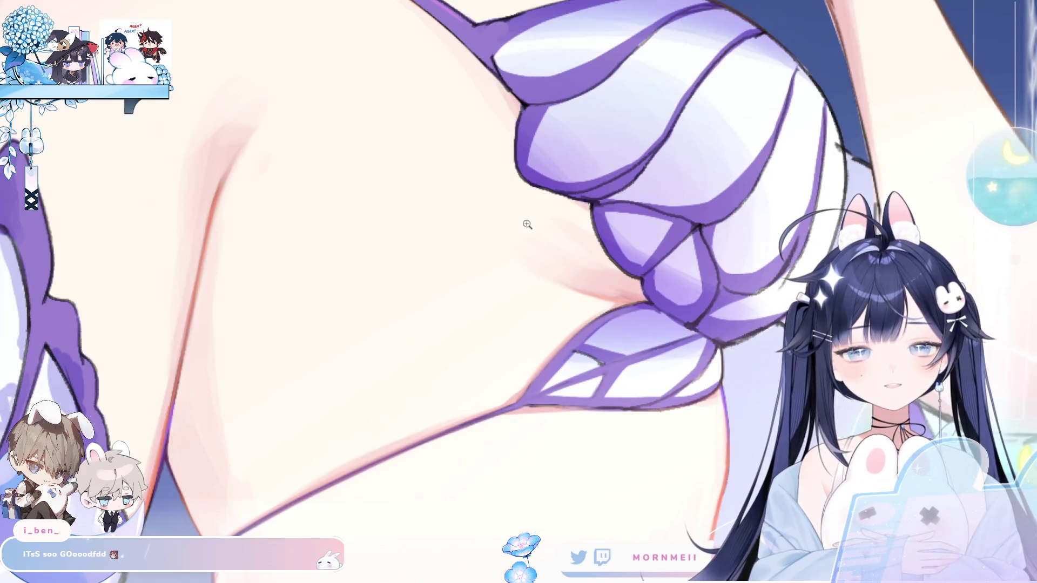
pyautogui.scroll(-1, 517, 280)
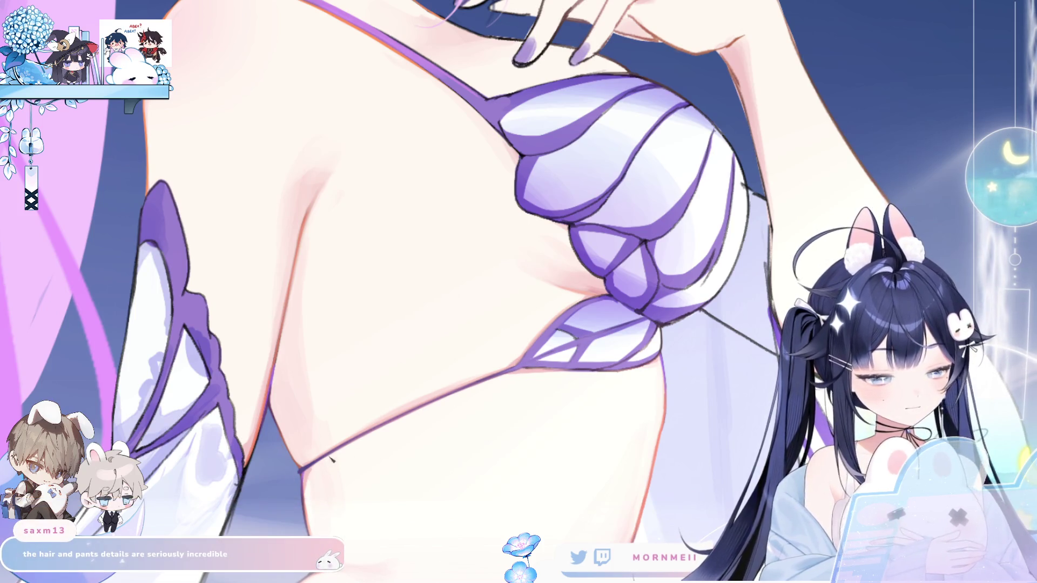
pyautogui.scroll(2, 341, 446)
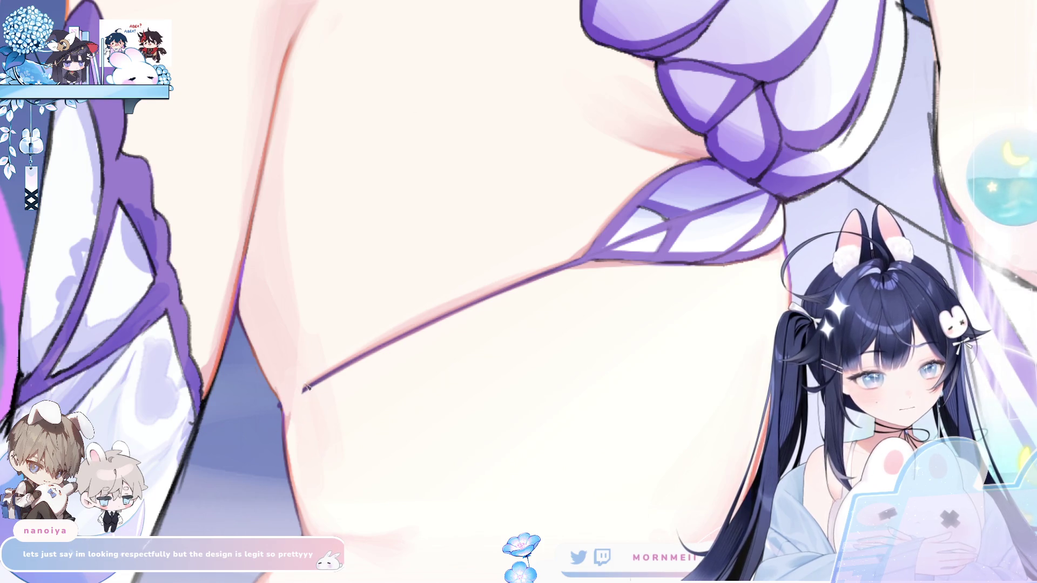
pyautogui.moveTo(339, 354)
pyautogui.mouseDown()
pyautogui.moveTo(357, 365)
pyautogui.moveTo(582, 245)
pyautogui.mouseUp()
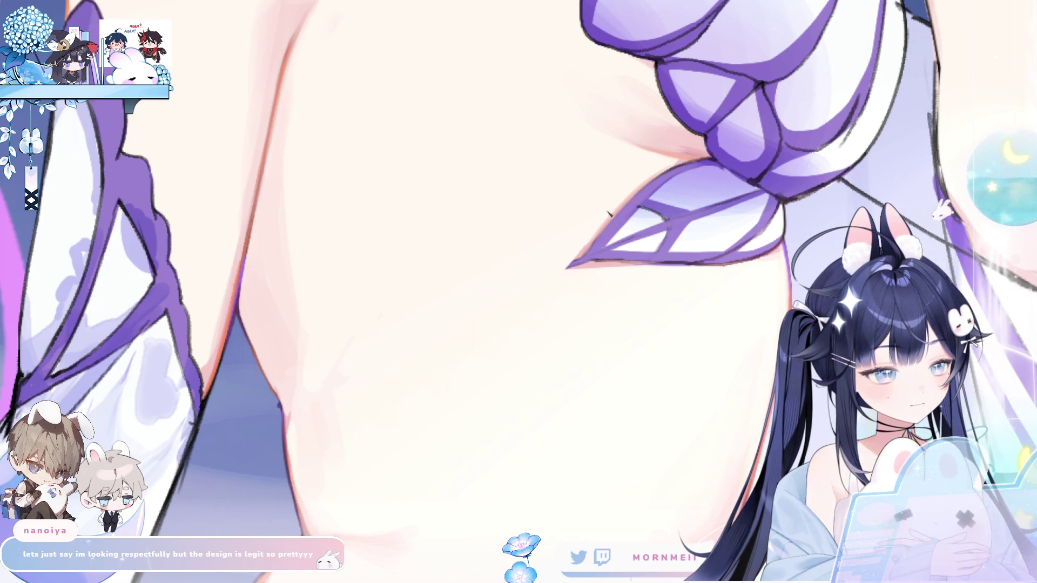
pyautogui.moveTo(579, 283); pyautogui.dragTo(559, 274)
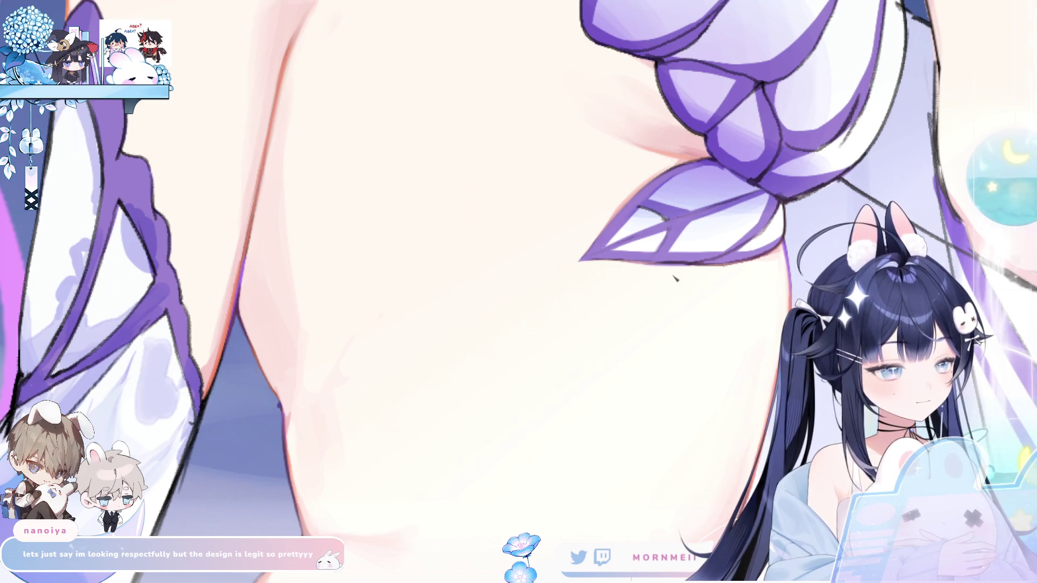
pyautogui.scroll(-2, 381, 320)
pyautogui.scroll(-3, 487, 324)
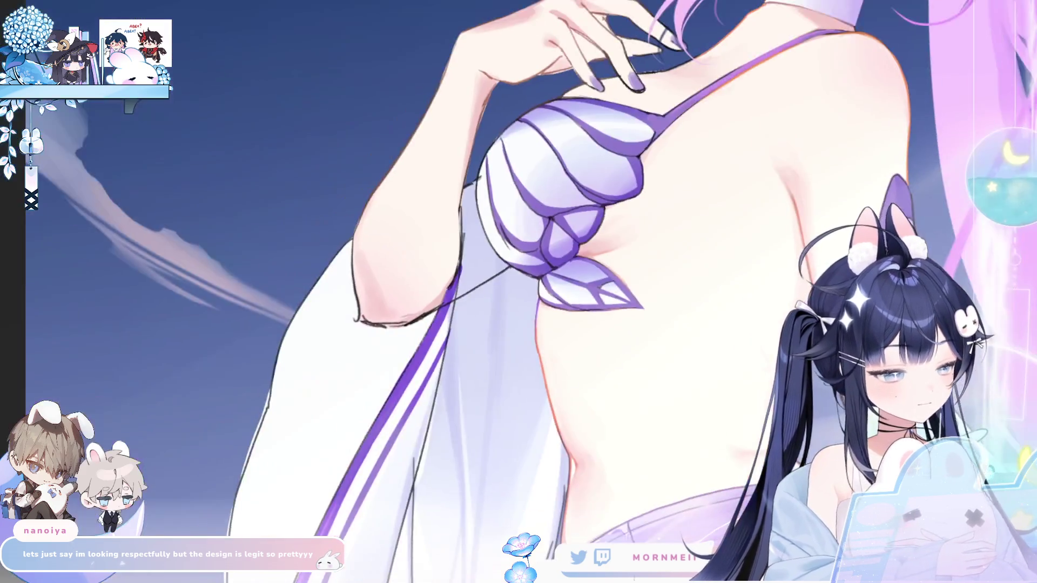
pyautogui.scroll(3, 566, 330)
pyautogui.scroll(1, 565, 332)
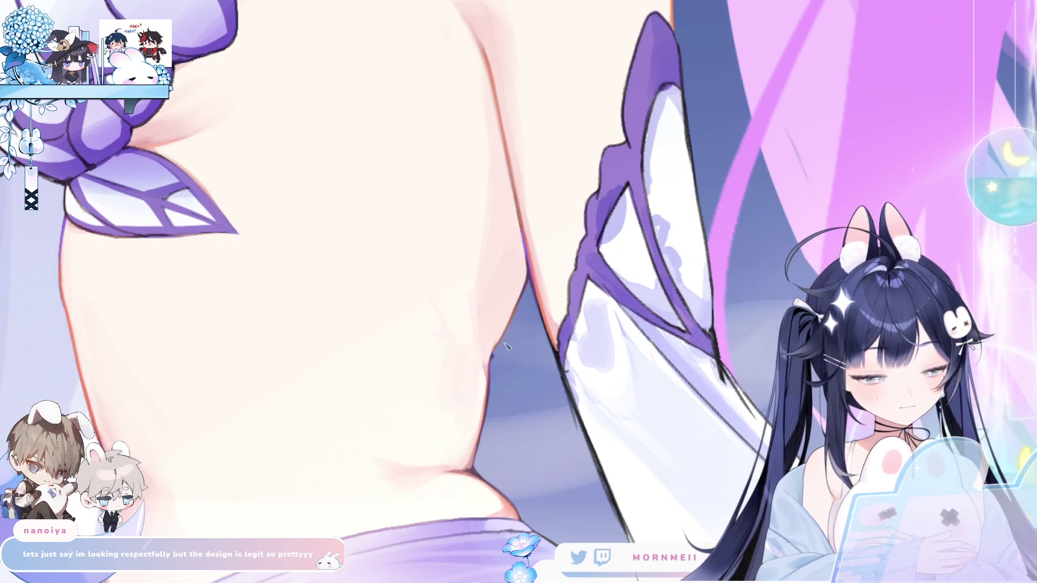
pyautogui.scroll(-2, 519, 334)
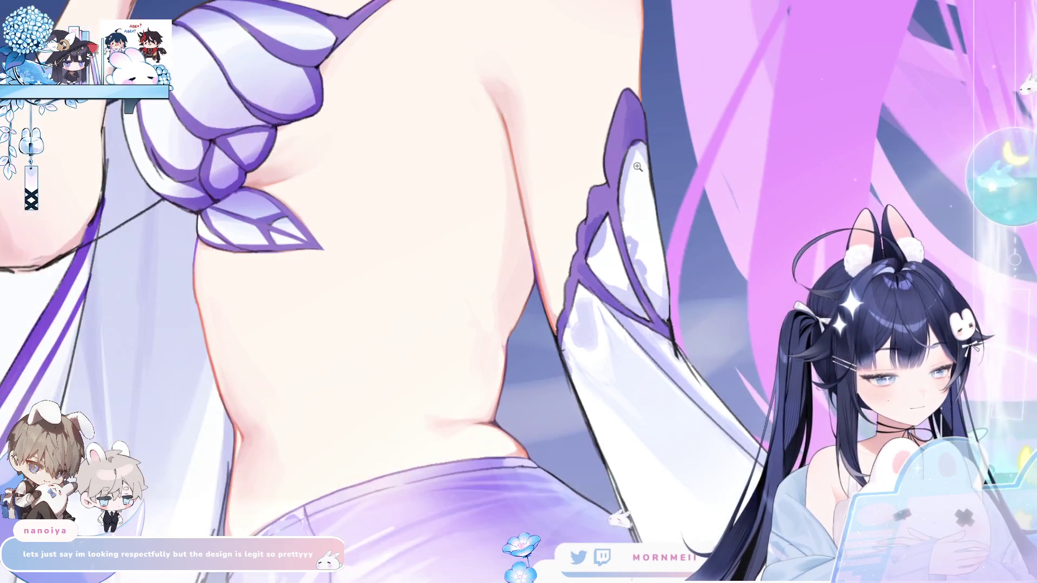
pyautogui.hscroll(3, 568, 292)
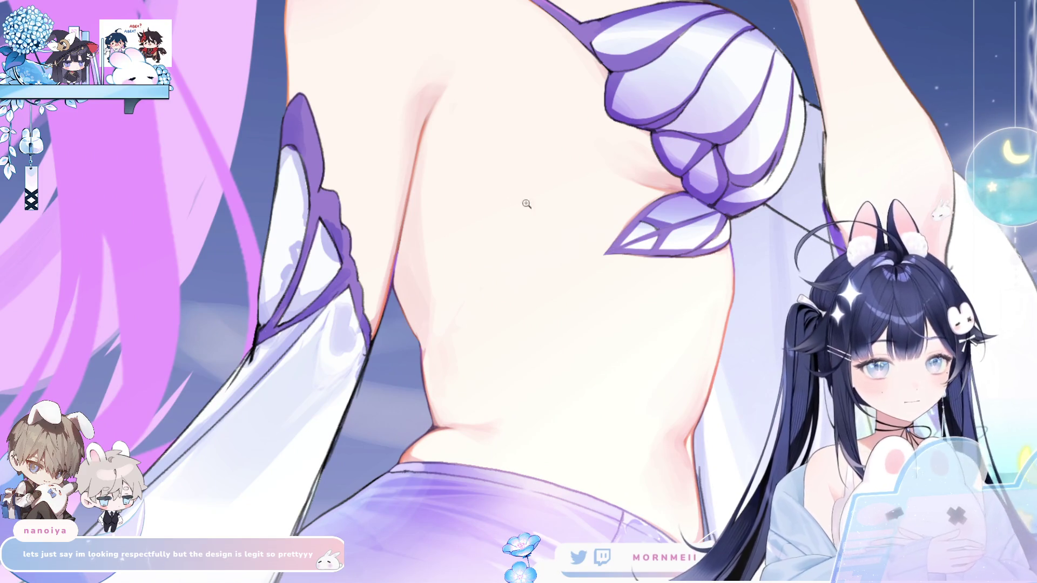
# Draw a horizontal string and a diagonal string strap crisscrossing the girl's bare back
pyautogui.moveTo(395, 265); pyautogui.dragTo(604, 258)
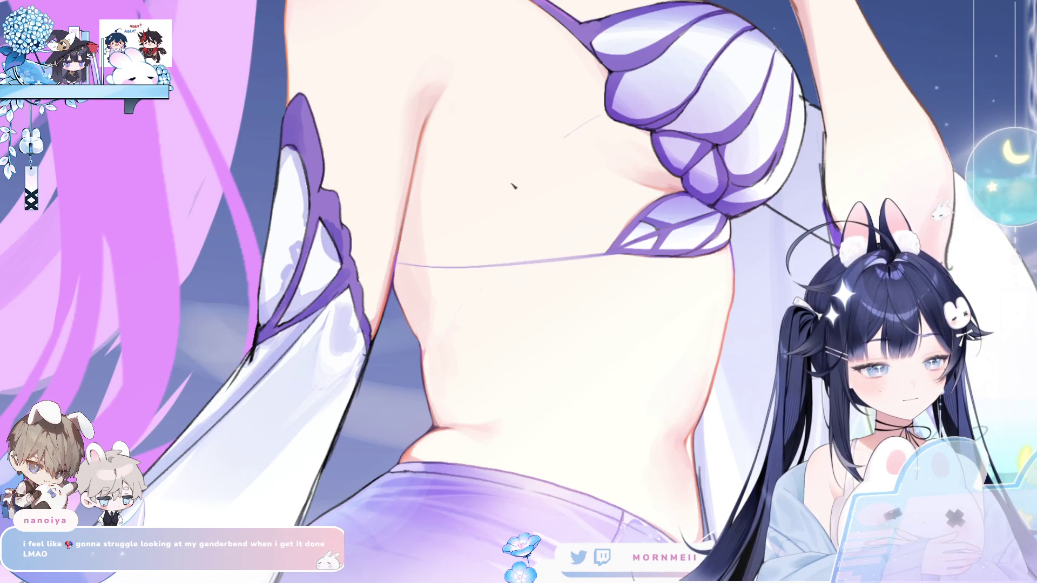
pyautogui.moveTo(418, 349); pyautogui.dragTo(605, 125)
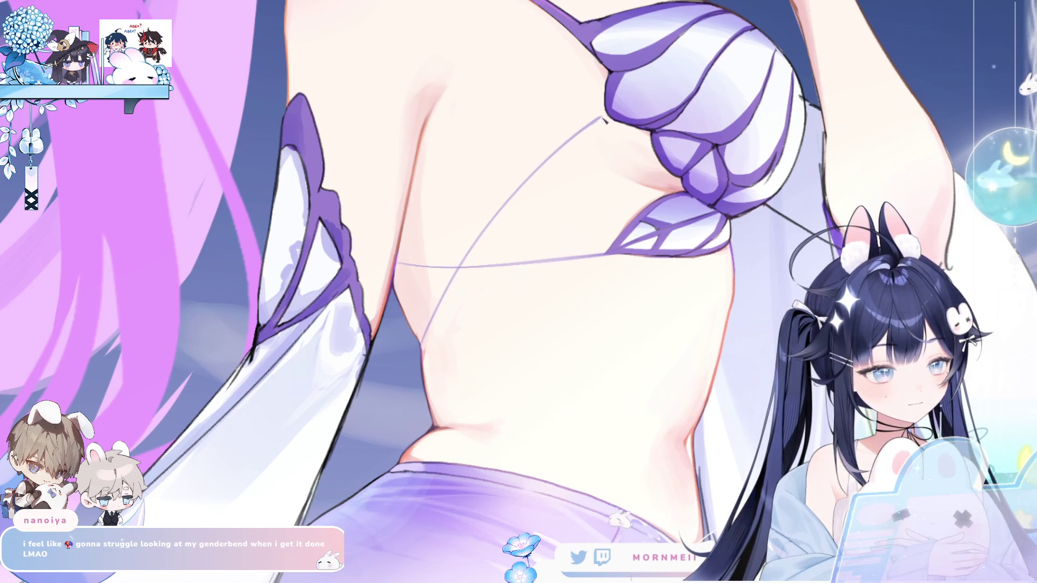
pyautogui.scroll(-3, 509, 214)
pyautogui.press('m')
pyautogui.press('m')
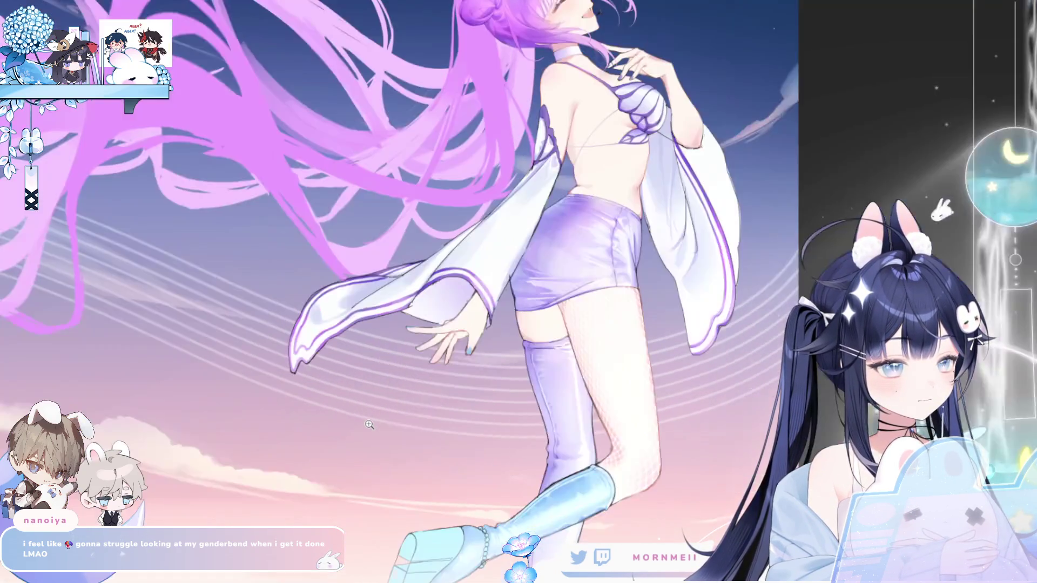
pyautogui.scroll(1, 628, 118)
pyautogui.scroll(1, 628, 118)
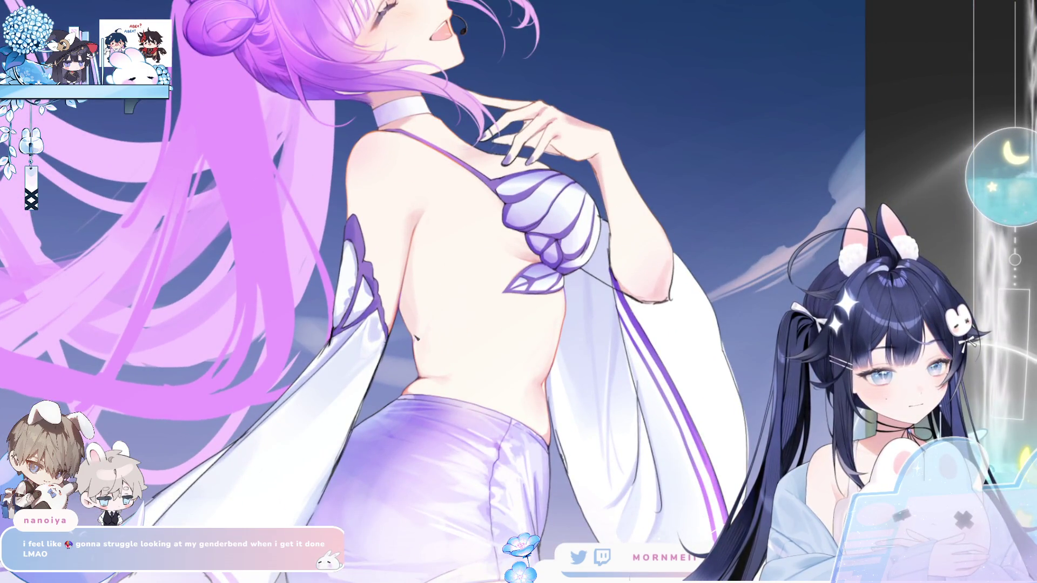
pyautogui.scroll(-1, 519, 227)
# Mirror and unmirror the zoomed-out view to check the back straps against the whole figure
pyautogui.press('m')
pyautogui.press('m')
pyautogui.scroll(1, 537, 212)
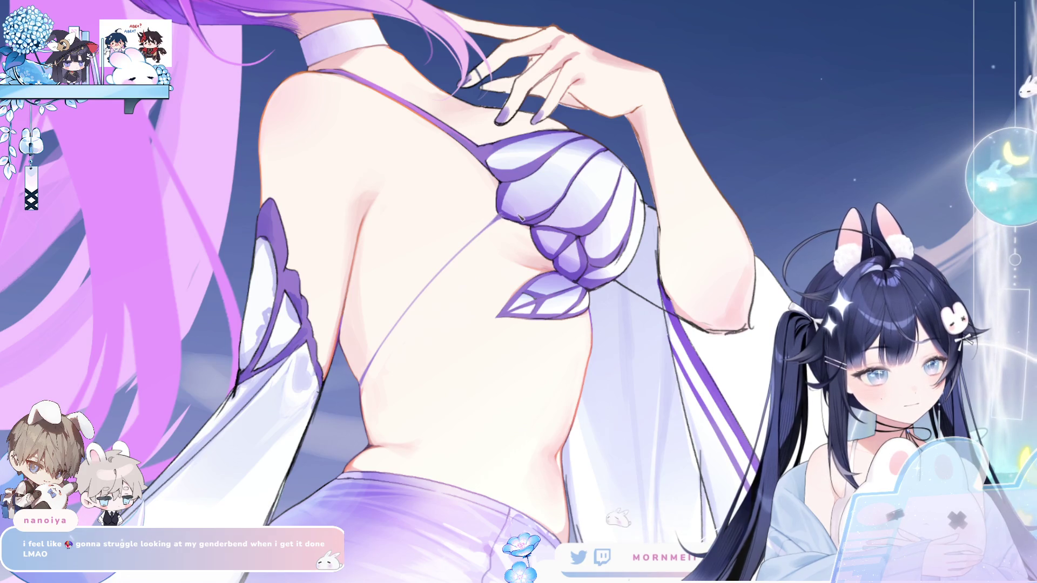
pyautogui.hotkey('ctrl', '0')
pyautogui.press('h')
pyautogui.scroll(3, 624, 257)
pyautogui.scroll(1, 624, 257)
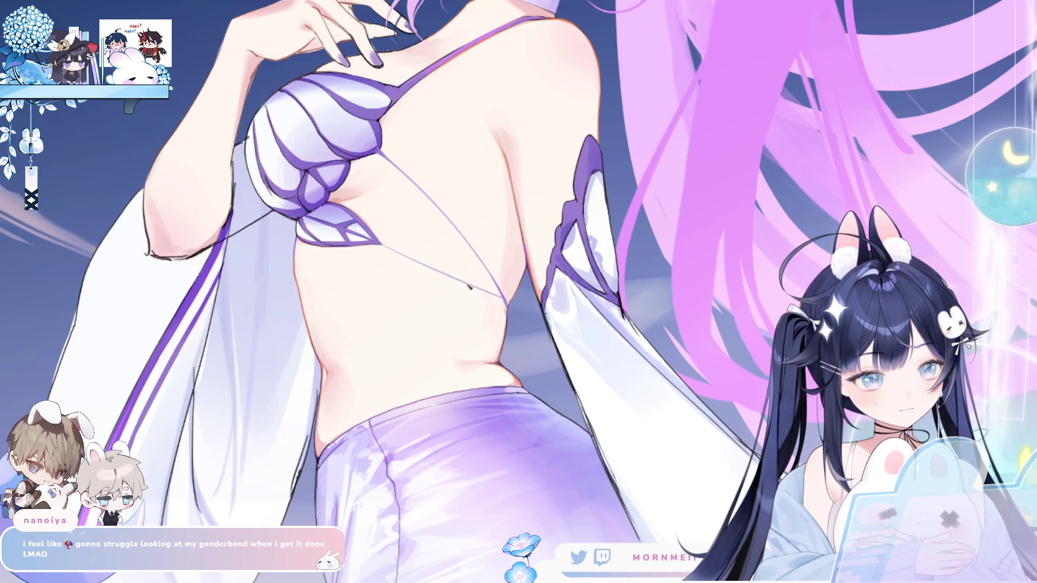
pyautogui.press('h')
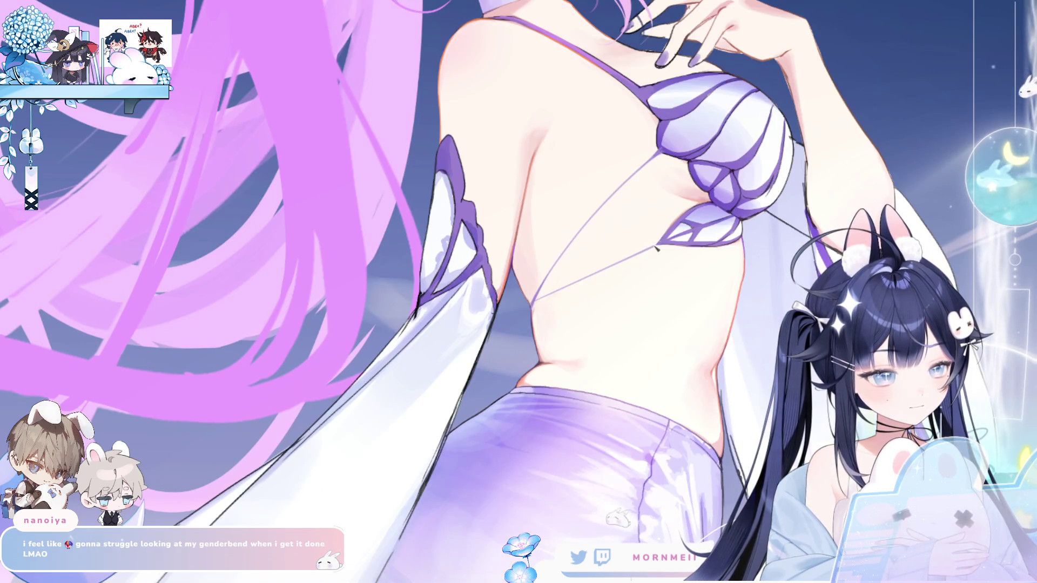
pyautogui.scroll(-2, 731, 168)
pyautogui.press('h')
pyautogui.press('h')
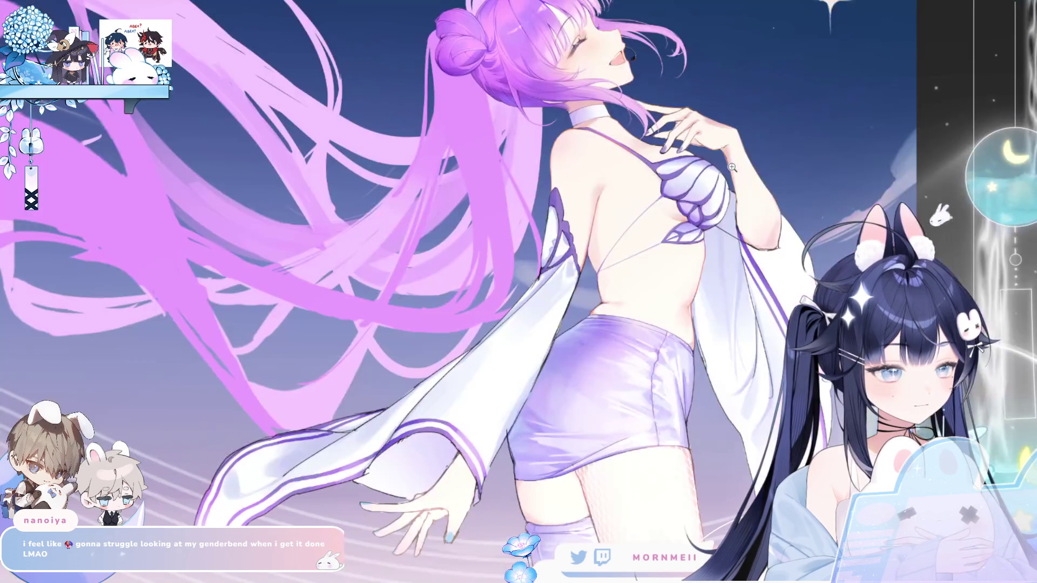
pyautogui.press('h')
pyautogui.press('h')
pyautogui.scroll(3, 649, 236)
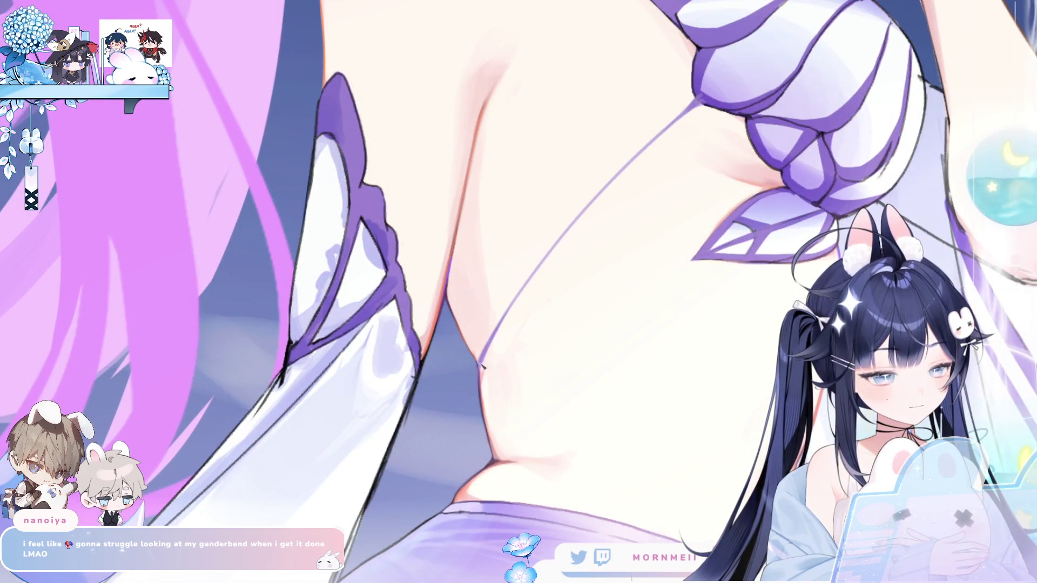
# Draw another thin string across the back, undo it, and bring the back and skirt into view to redraw
pyautogui.moveTo(693, 260)
pyautogui.mouseDown()
pyautogui.moveTo(489, 366)
pyautogui.moveTo(703, 262)
pyautogui.mouseUp()
pyautogui.hotkey('ctrl', 'z')
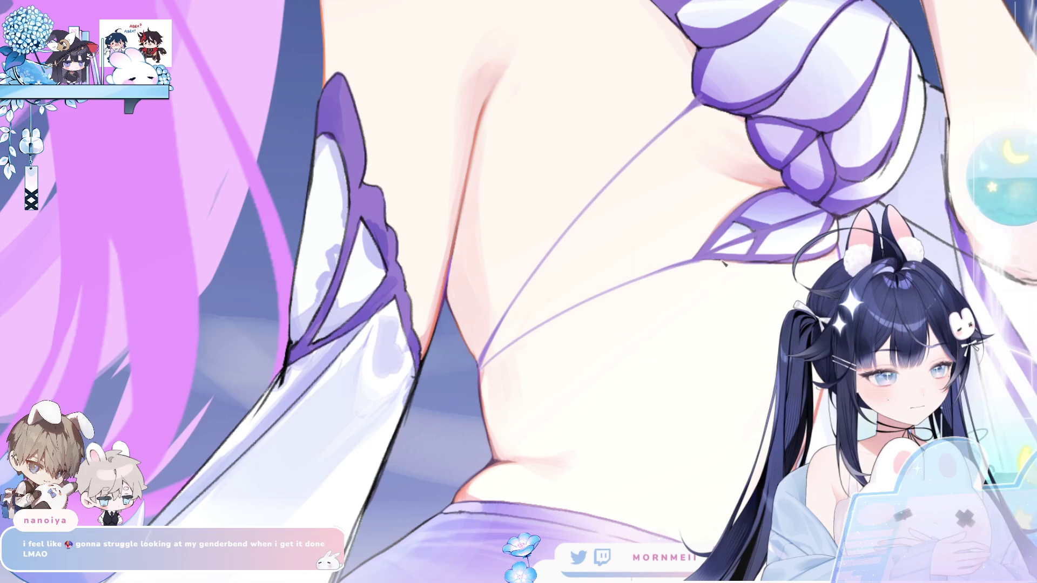
pyautogui.scroll(-2, 779, 201)
pyautogui.scroll(-3, 780, 200)
pyautogui.moveTo(660, 163); pyautogui.dragTo(417, 162)
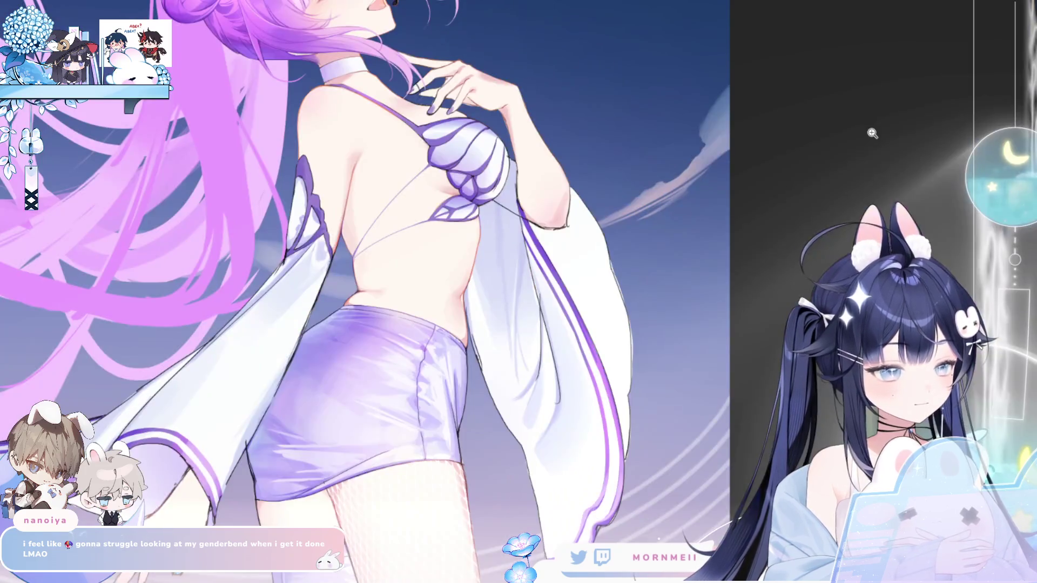
# Ink over the crisscross back strings in bold purple, mirroring the close-up view to compare them
pyautogui.click(418, 162)
pyautogui.click(513, 195)
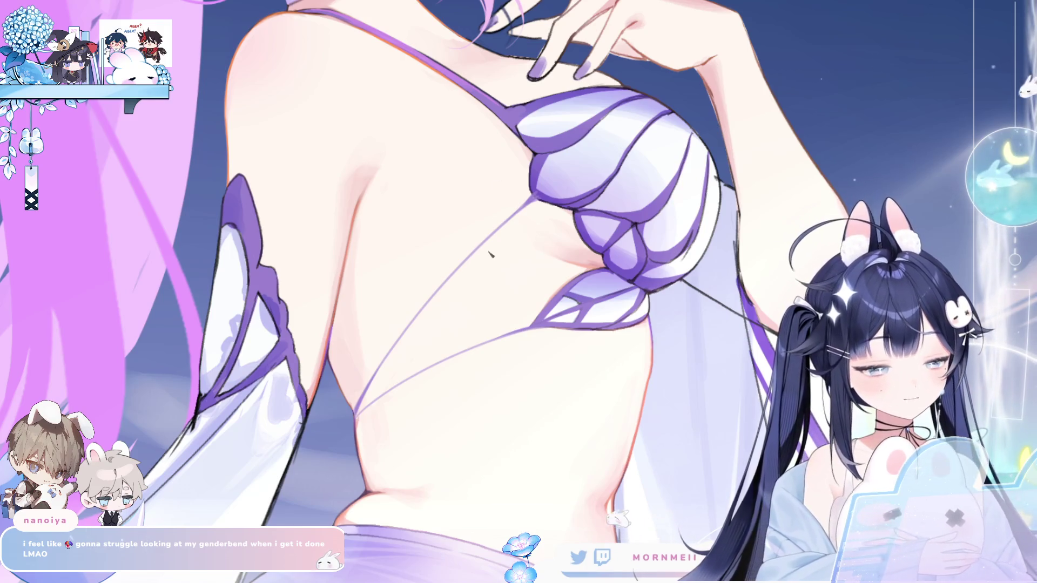
pyautogui.scroll(-2, 475, 268)
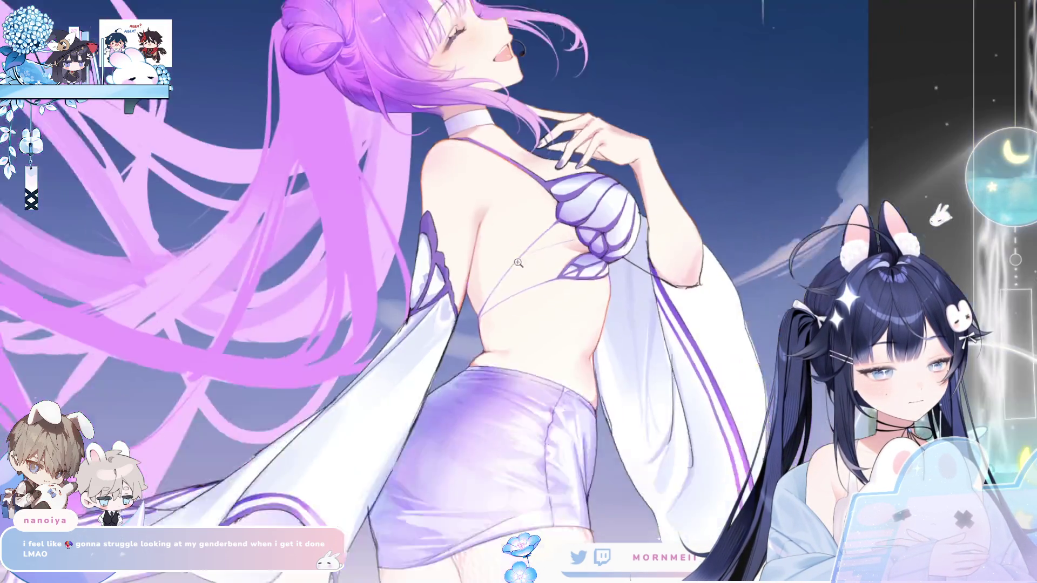
pyautogui.press('m')
pyautogui.press('m')
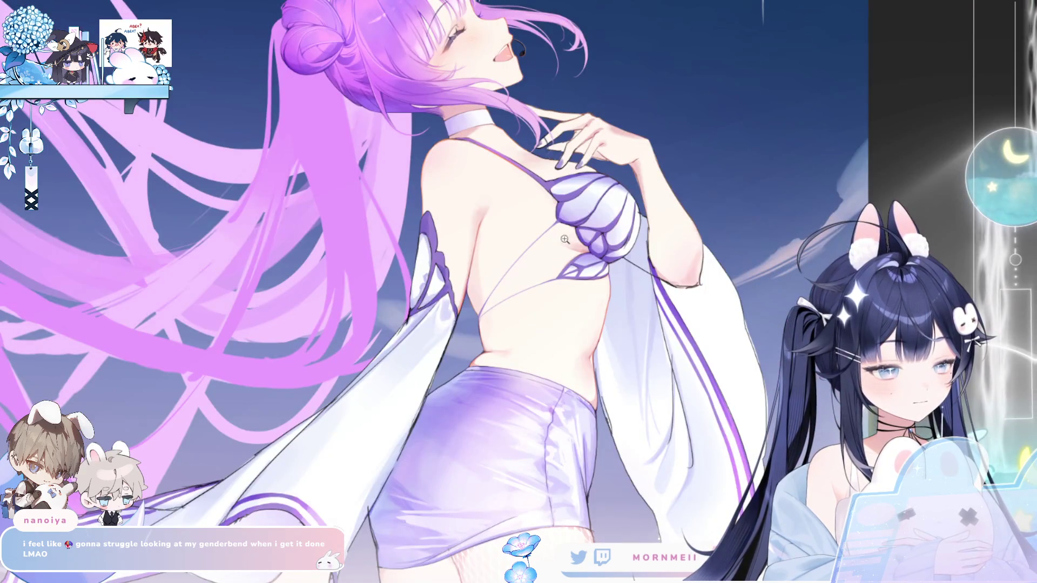
pyautogui.click(532, 255)
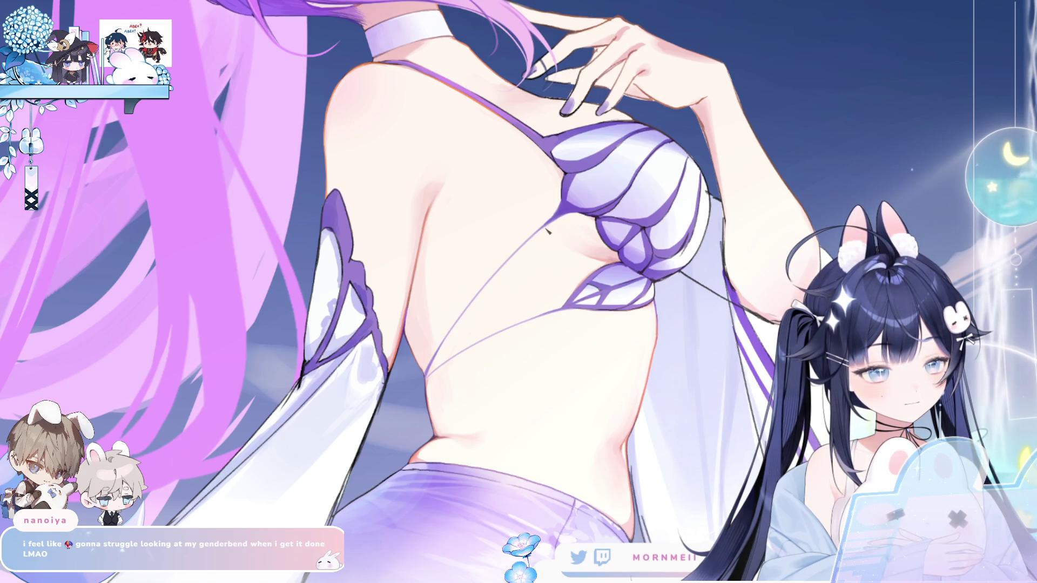
pyautogui.press('h')
pyautogui.press('h')
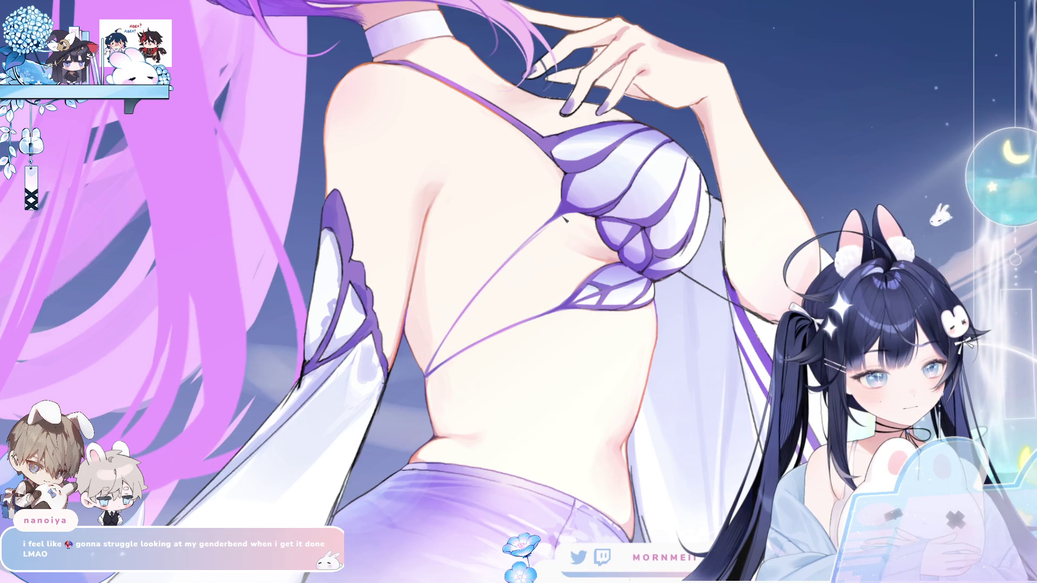
pyautogui.click(599, 175)
pyautogui.press('h')
pyautogui.press('h')
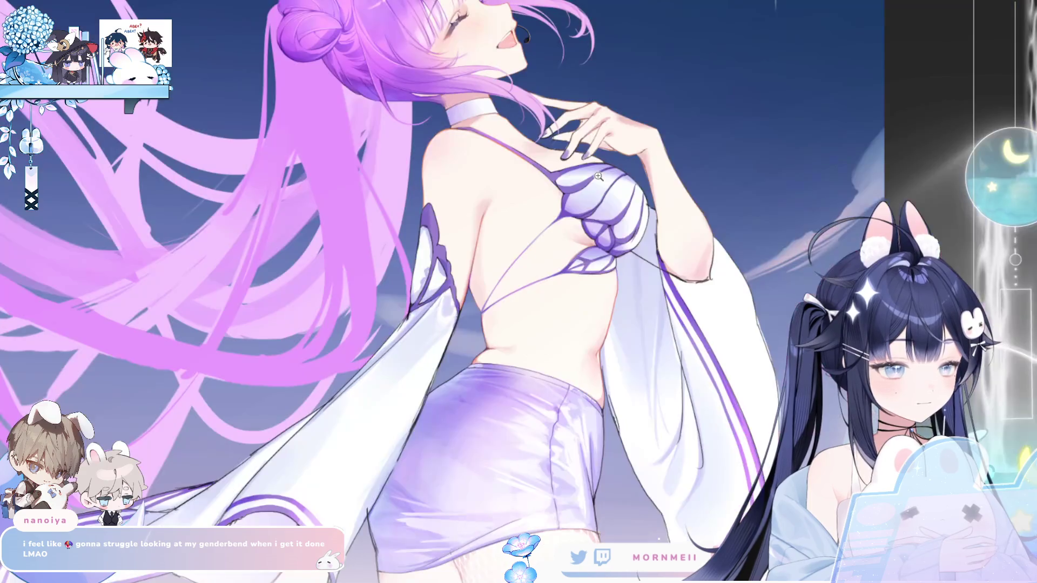
# Paint over the purple back string where the straps converge so it reads thinner and lighter
pyautogui.click(598, 175)
pyautogui.click(401, 469)
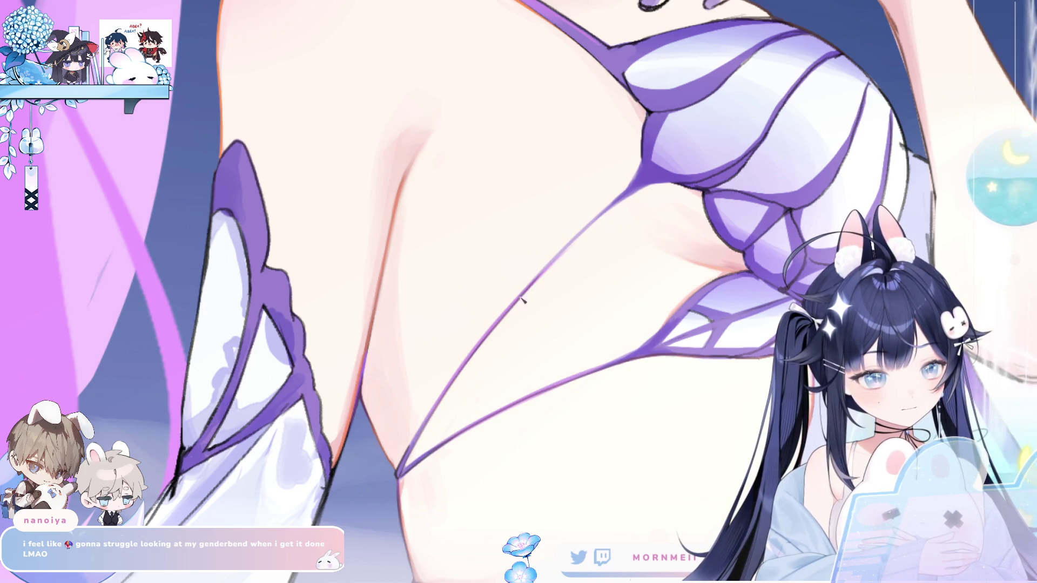
pyautogui.moveTo(546, 276); pyautogui.dragTo(636, 197)
pyautogui.scroll(-3, 628, 201)
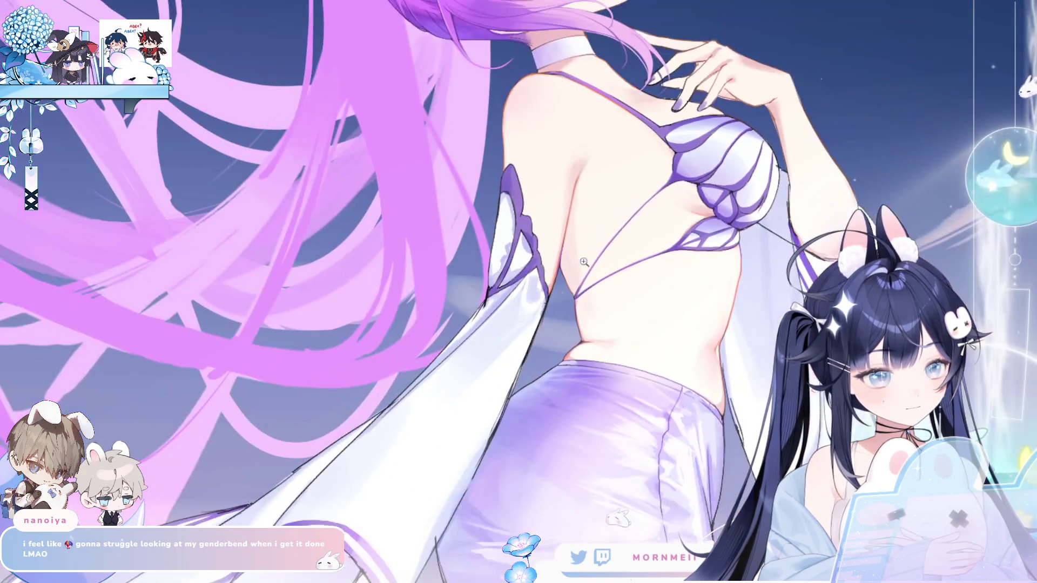
pyautogui.press('h')
pyautogui.press('h')
pyautogui.click(681, 280)
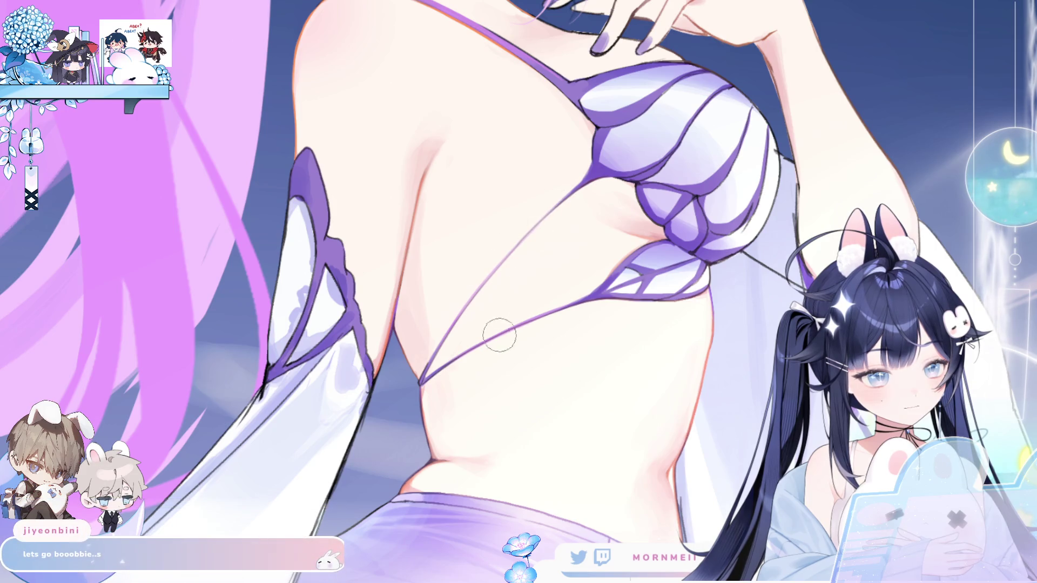
pyautogui.hotkey('ctrl', '0')
pyautogui.press('h')
pyautogui.press('h')
pyautogui.press('h')
pyautogui.press('h')
pyautogui.press('h')
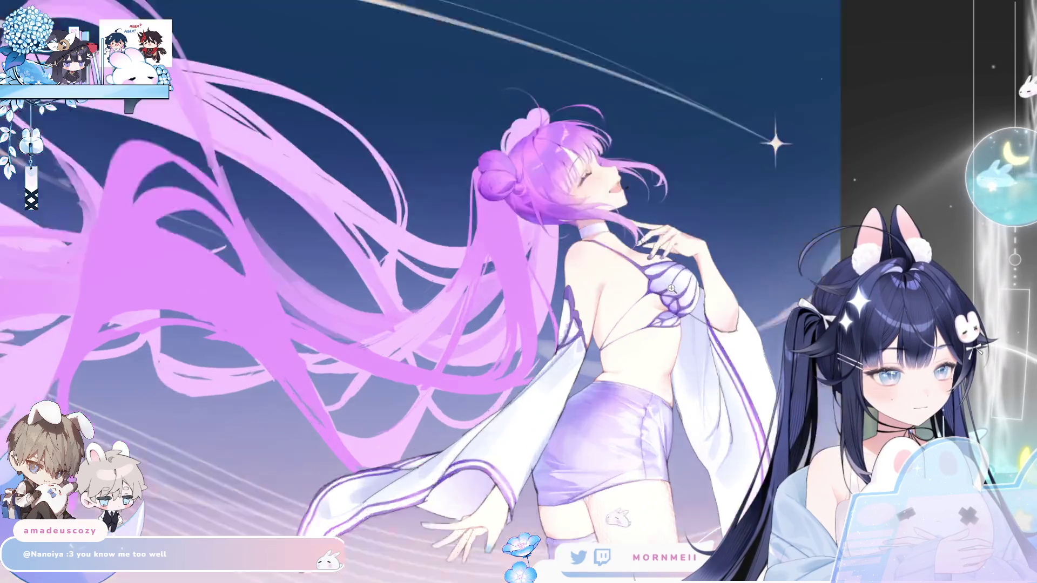
pyautogui.click(671, 265)
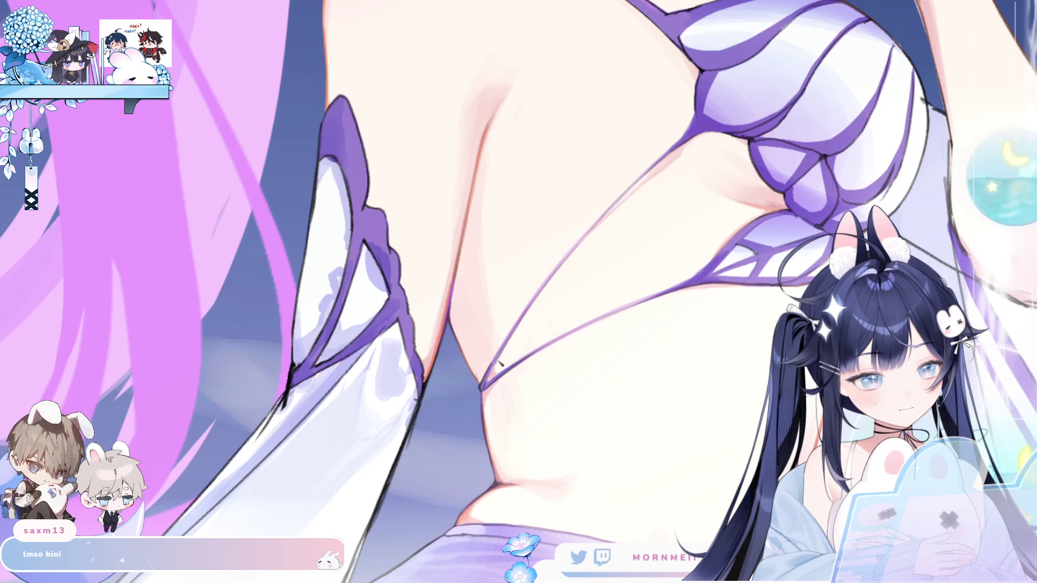
pyautogui.press('h')
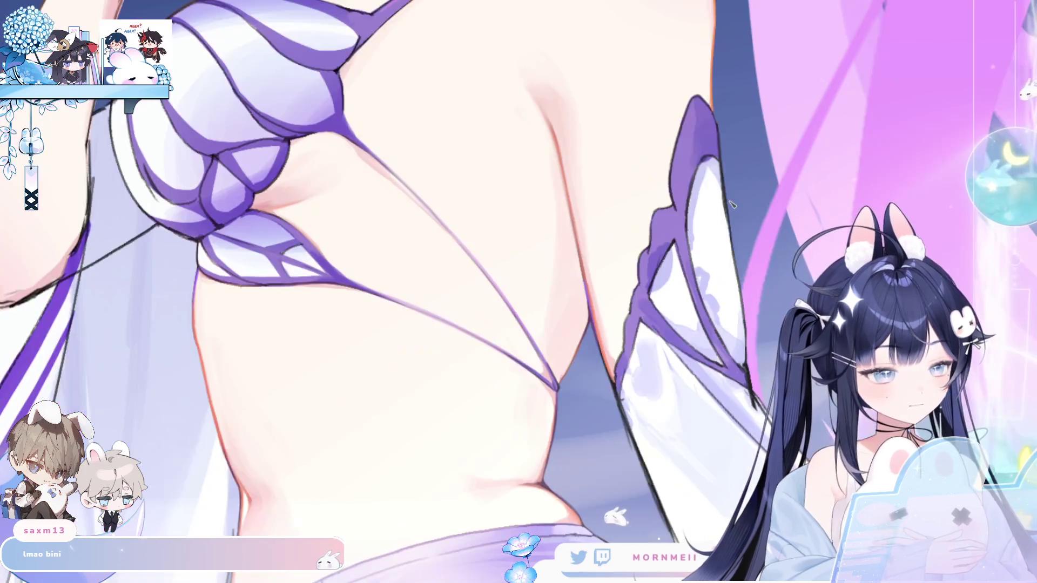
pyautogui.press('h')
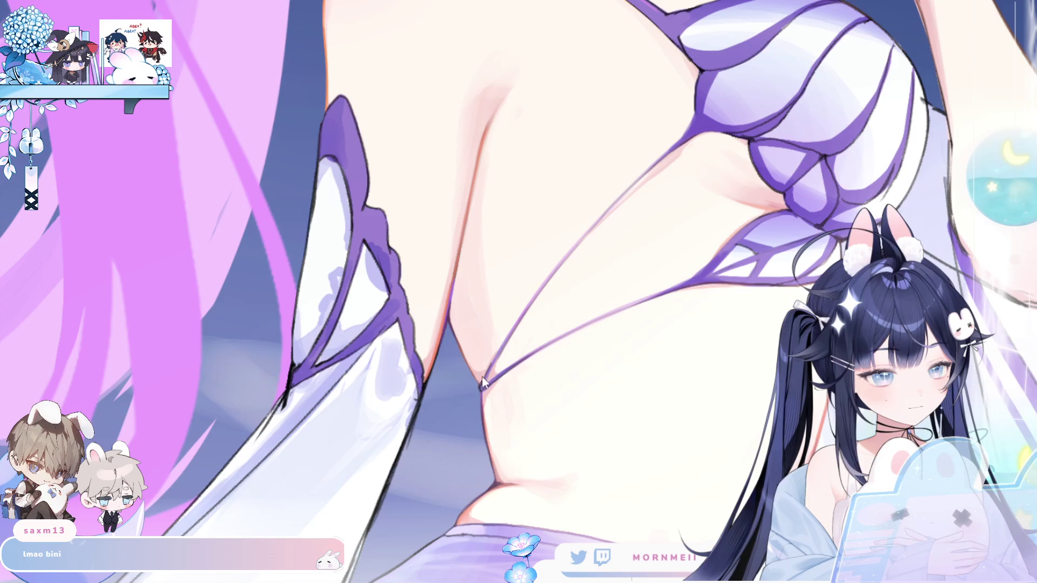
pyautogui.scroll(-2, 565, 281)
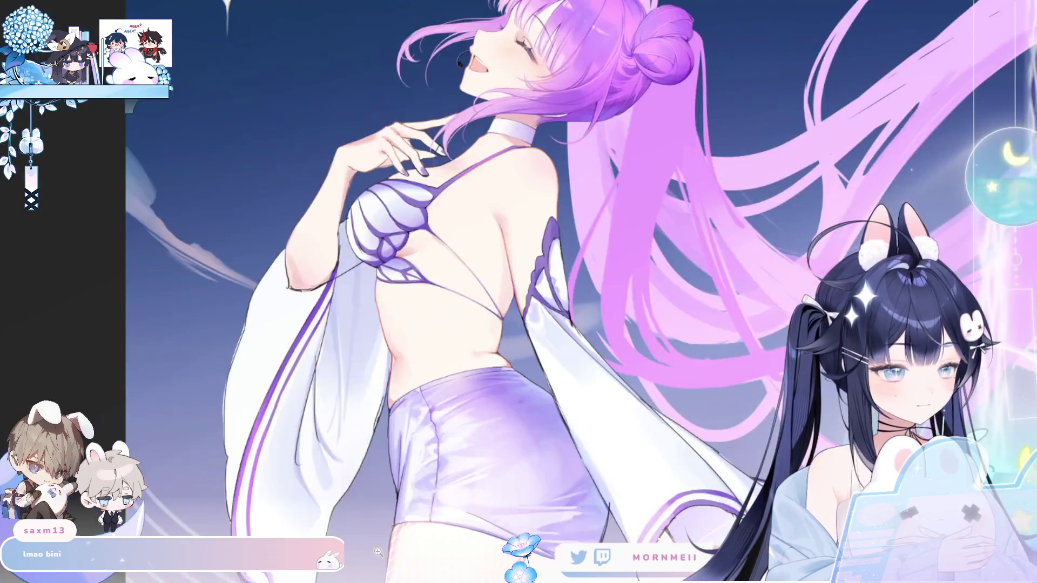
pyautogui.press('h')
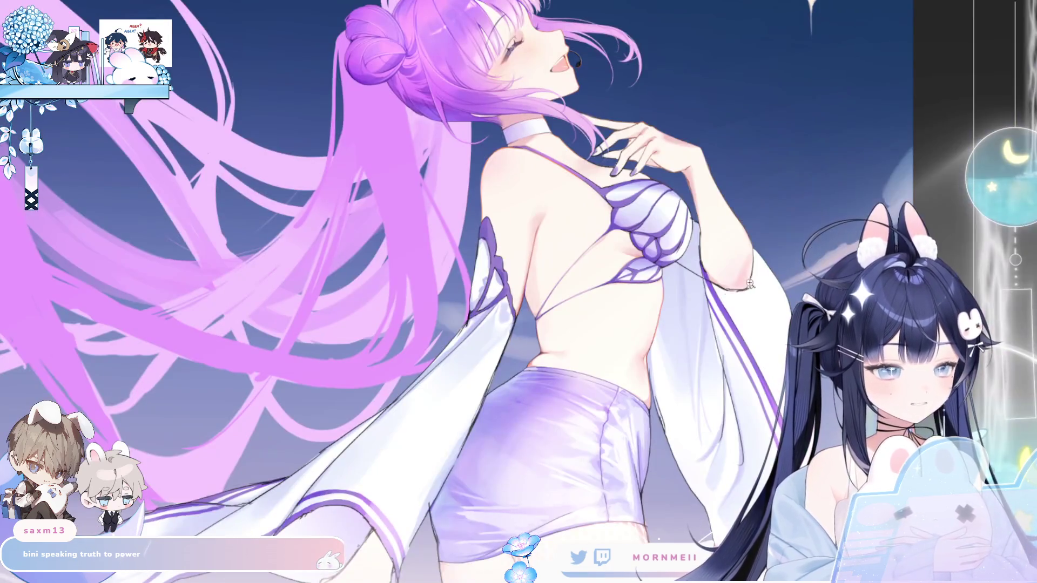
pyautogui.click(687, 307)
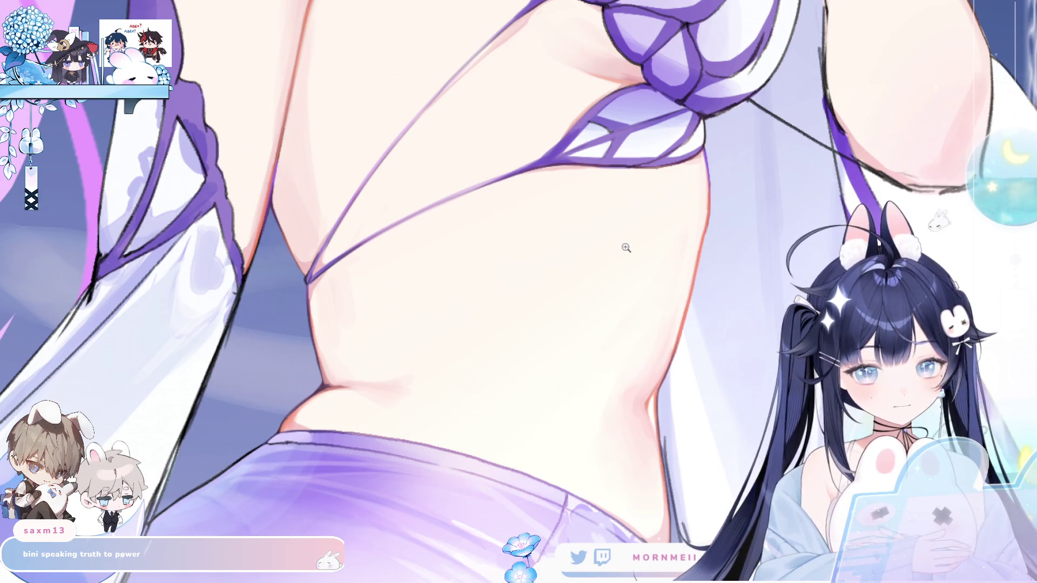
pyautogui.click(297, 233)
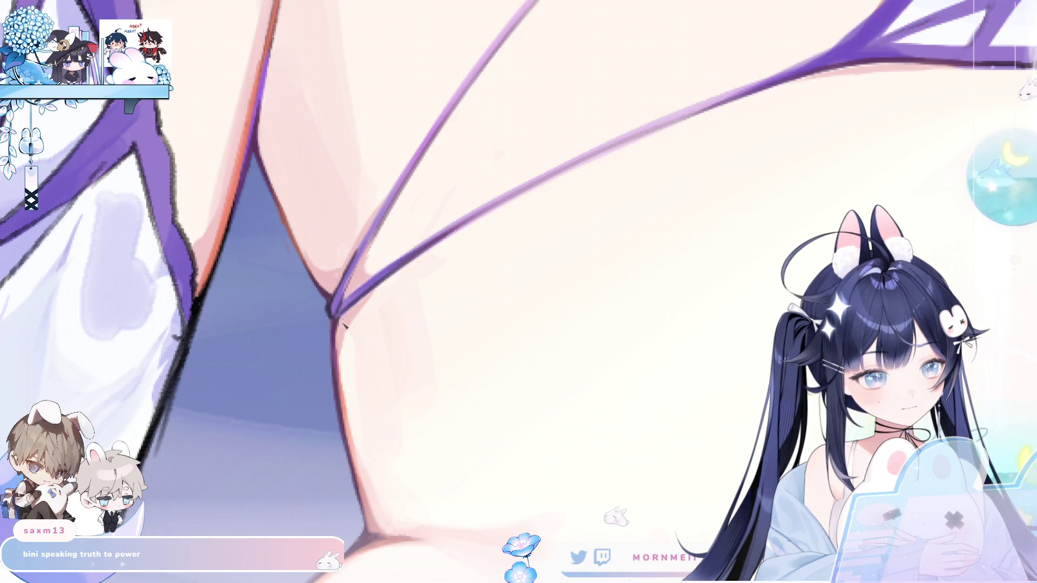
pyautogui.click(423, 260)
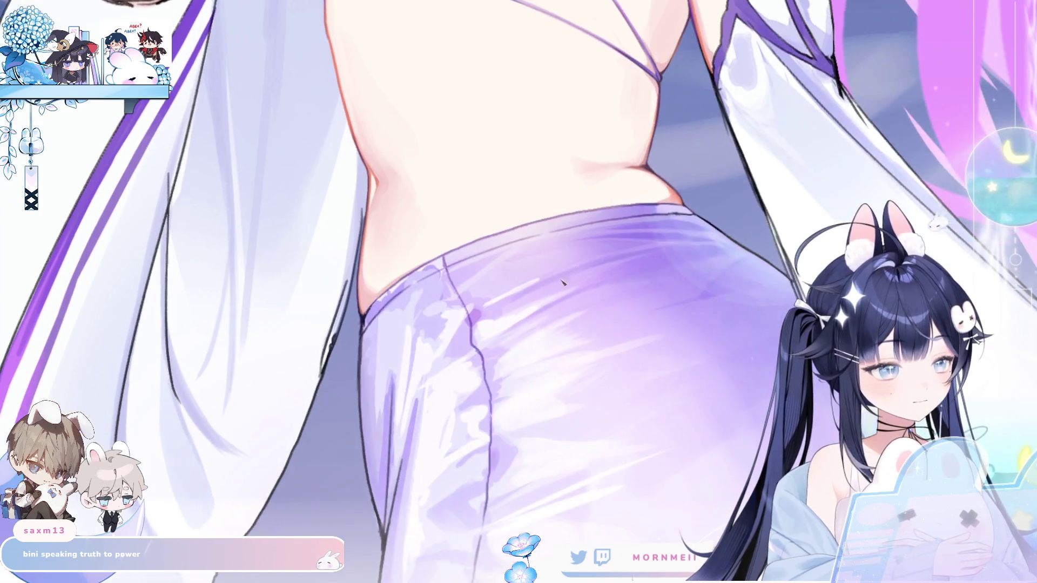
# Paint a darker stroke down the side seam of the glossy purple shorts above the fishnet leg
pyautogui.press('h')
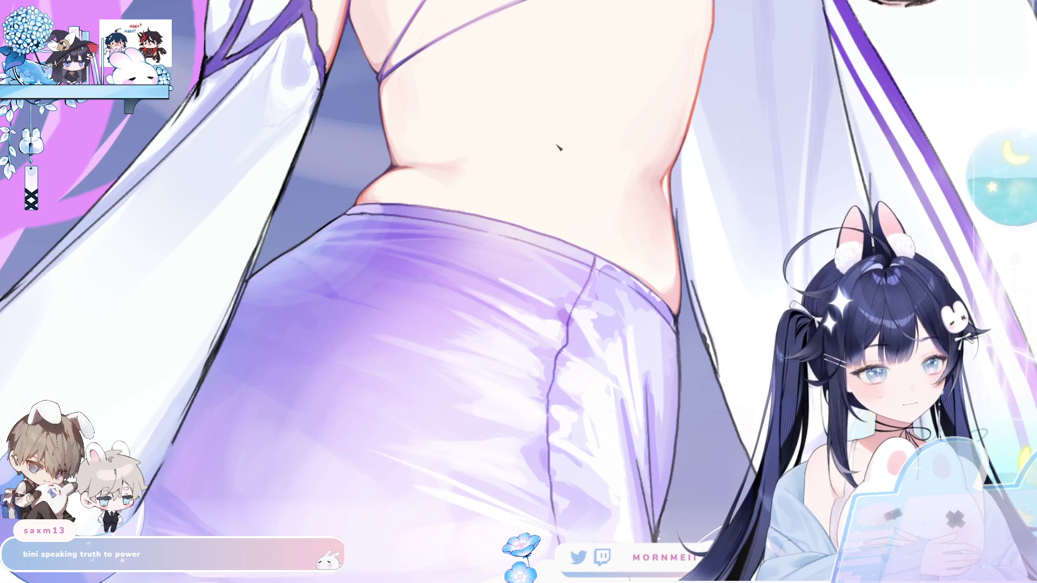
pyautogui.press('h')
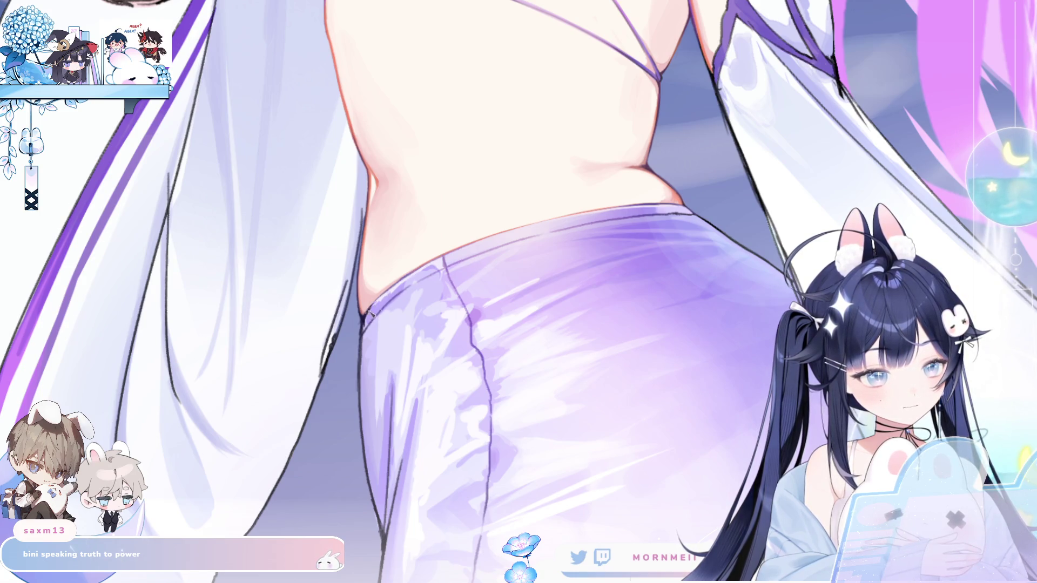
pyautogui.scroll(2, 636, 441)
pyautogui.scroll(2, 637, 441)
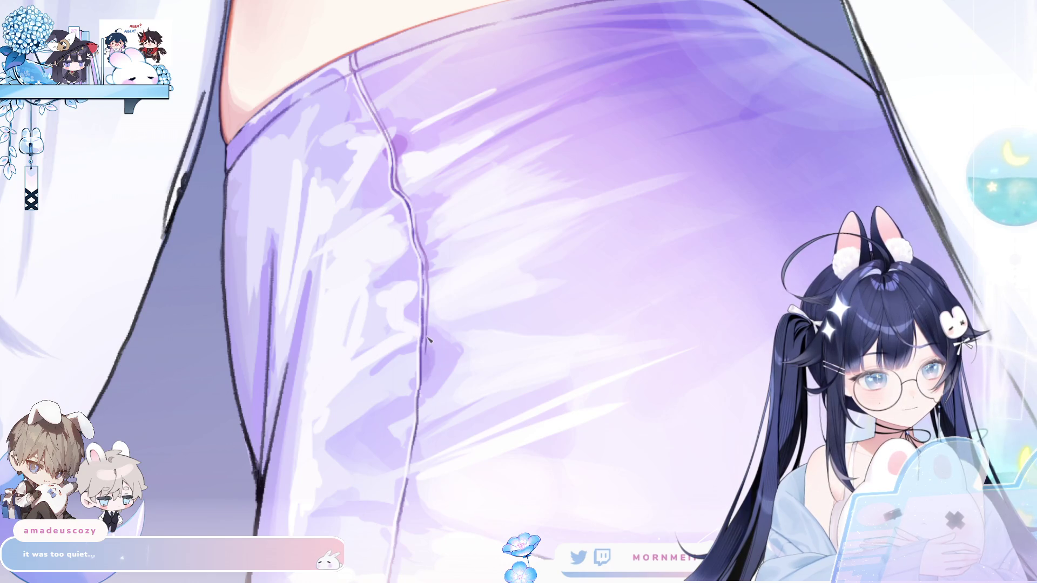
pyautogui.moveTo(428, 362); pyautogui.dragTo(472, 265)
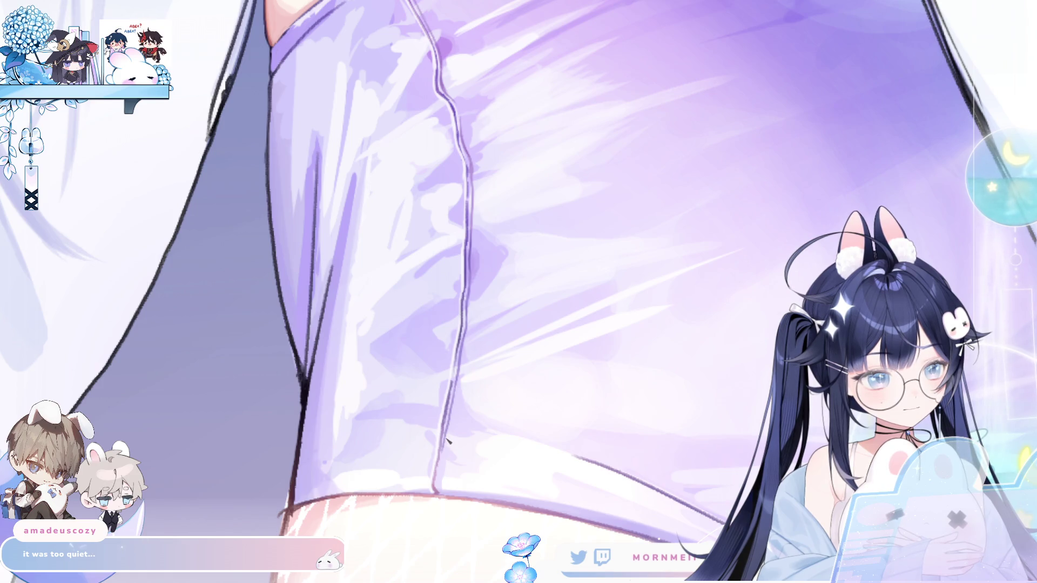
pyautogui.moveTo(458, 387); pyautogui.dragTo(444, 493)
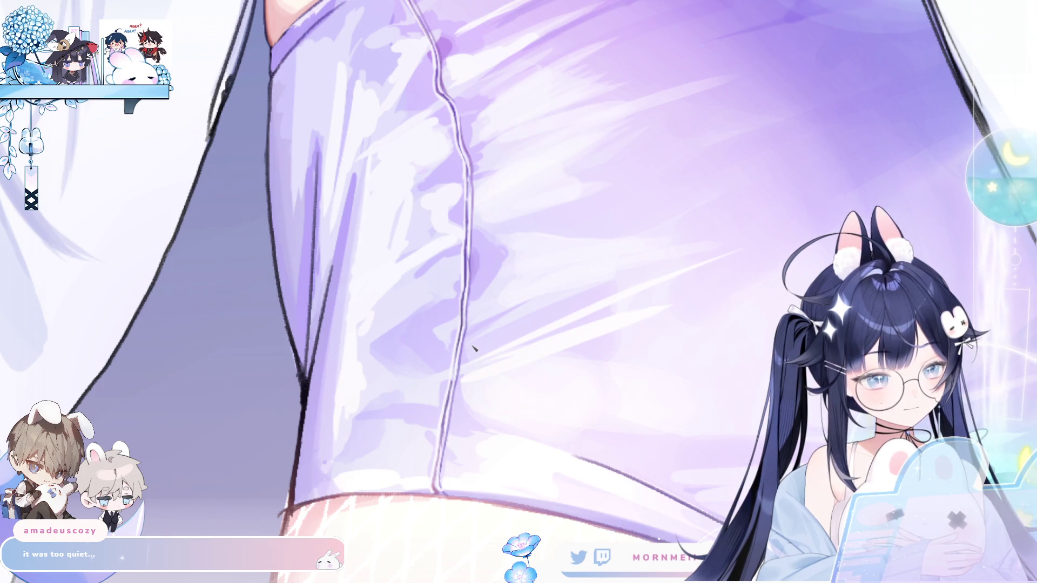
pyautogui.scroll(-1, 474, 348)
pyautogui.scroll(-1, 568, 332)
pyautogui.scroll(-1, 666, 317)
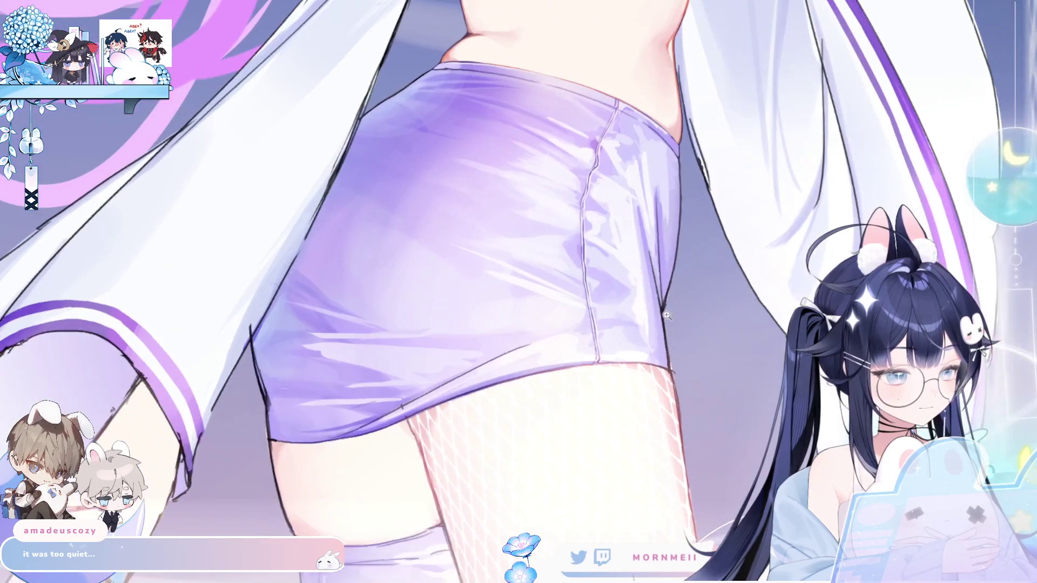
pyautogui.scroll(1, 494, 421)
pyautogui.scroll(1, 494, 421)
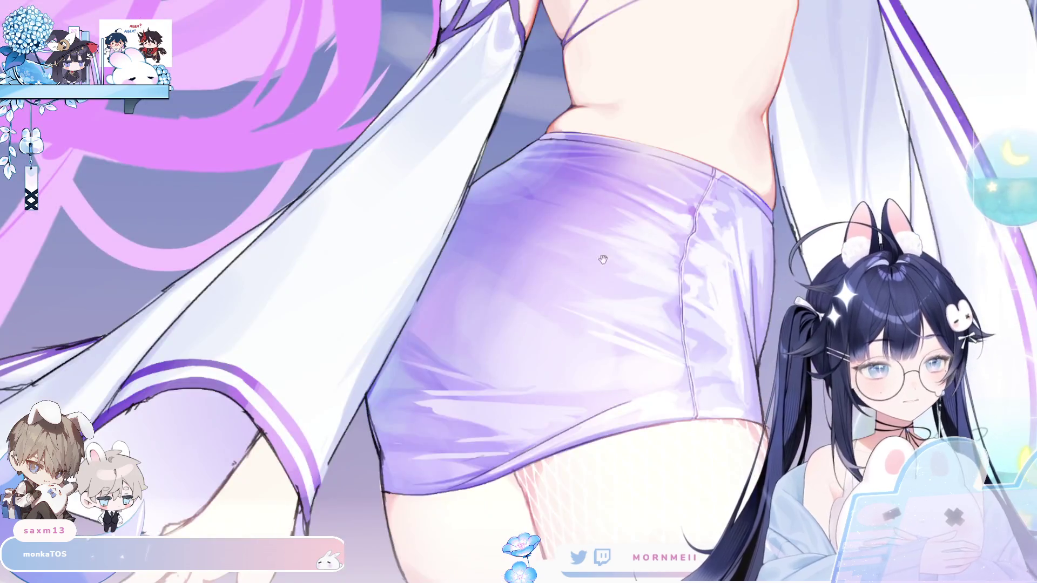
pyautogui.moveTo(604, 260); pyautogui.dragTo(388, 241)
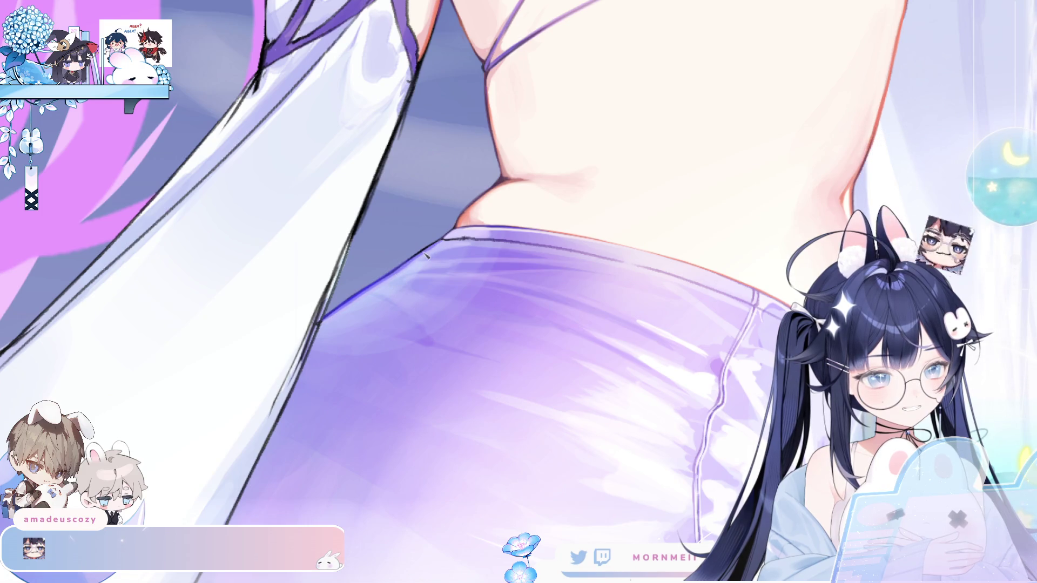
pyautogui.press('h')
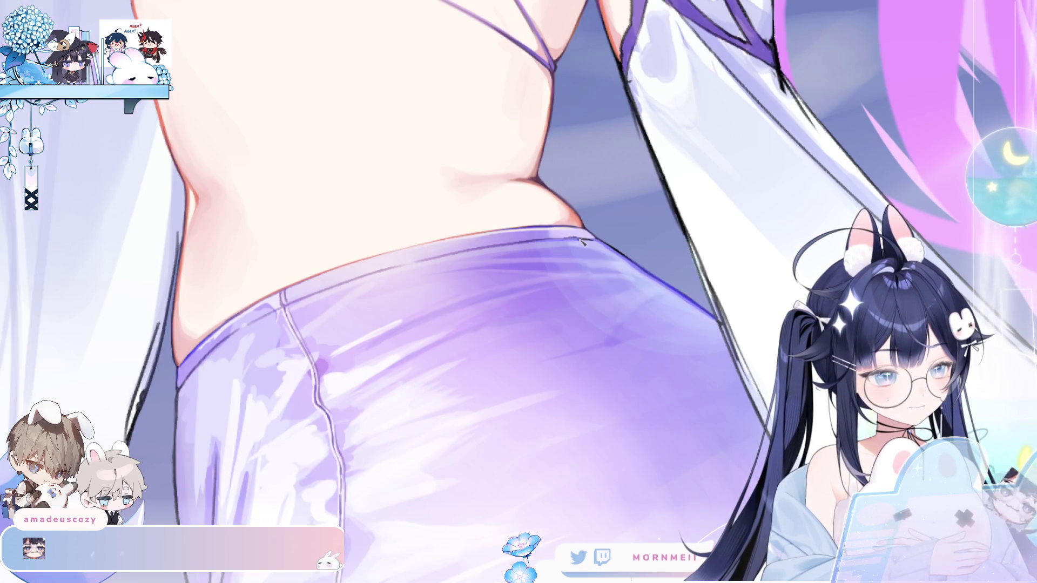
pyautogui.moveTo(417, 250); pyautogui.dragTo(461, 226)
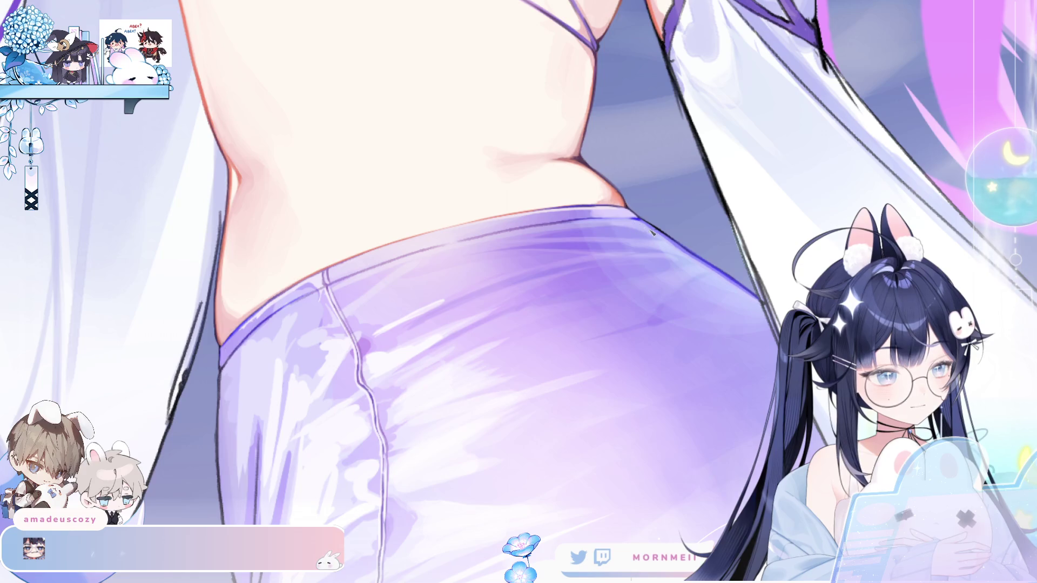
pyautogui.press('h')
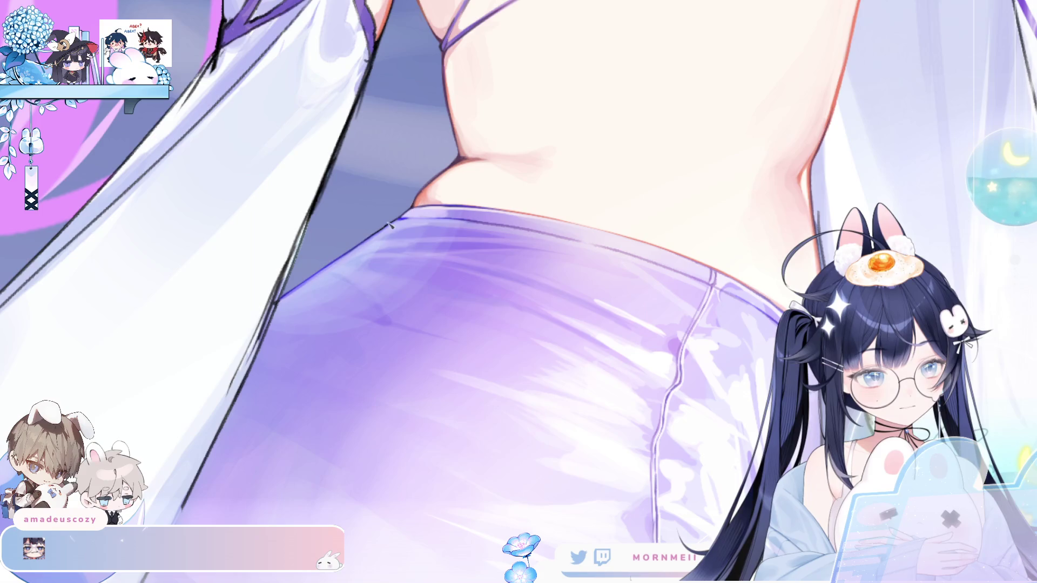
pyautogui.scroll(-2, 477, 138)
pyautogui.press('h')
pyautogui.press('h')
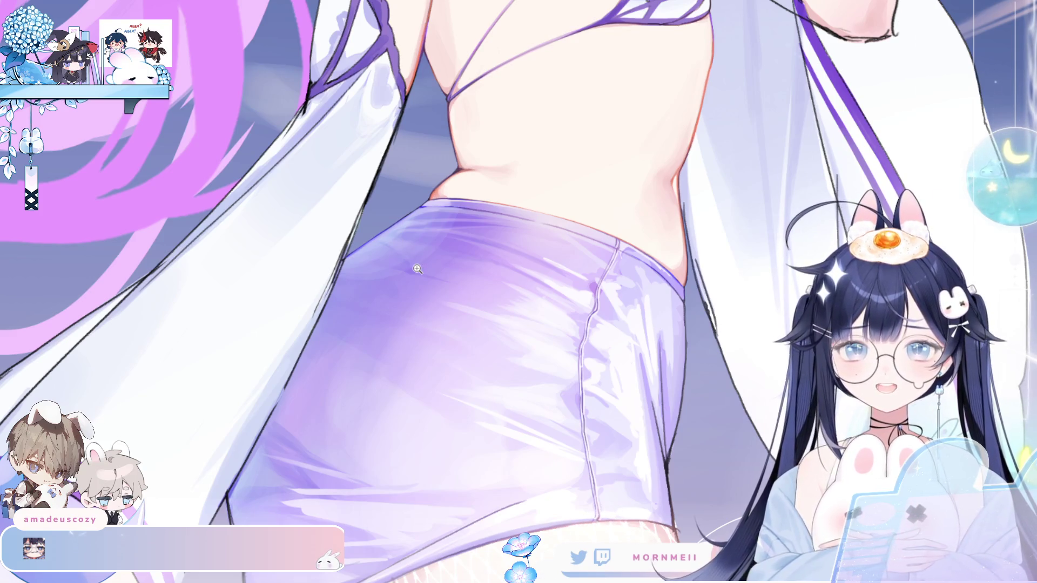
pyautogui.scroll(2, 400, 213)
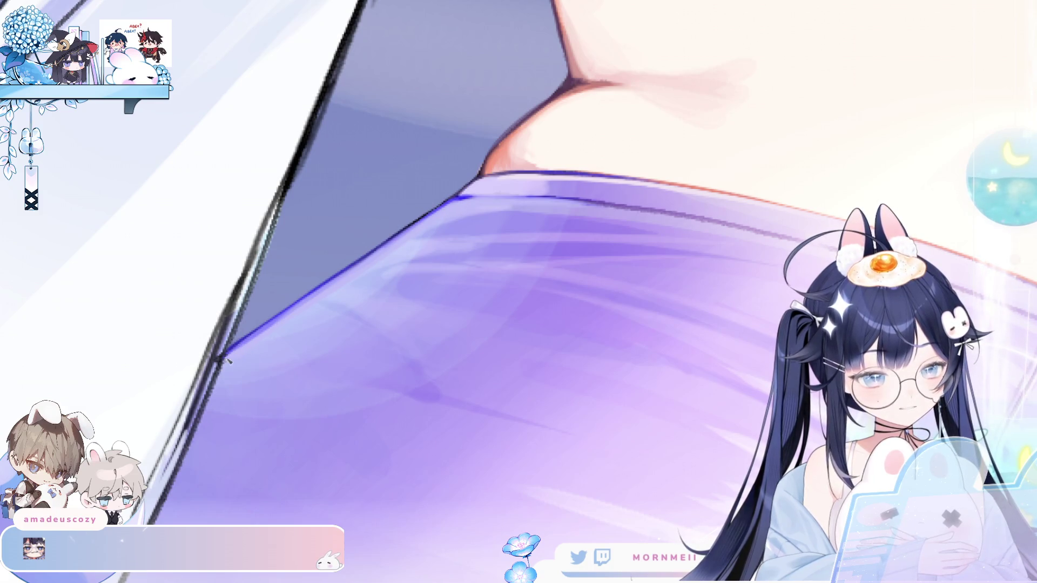
pyautogui.scroll(-3, 230, 362)
pyautogui.scroll(2, 336, 308)
pyautogui.scroll(2, 238, 254)
pyautogui.moveTo(233, 331); pyautogui.dragTo(250, 412)
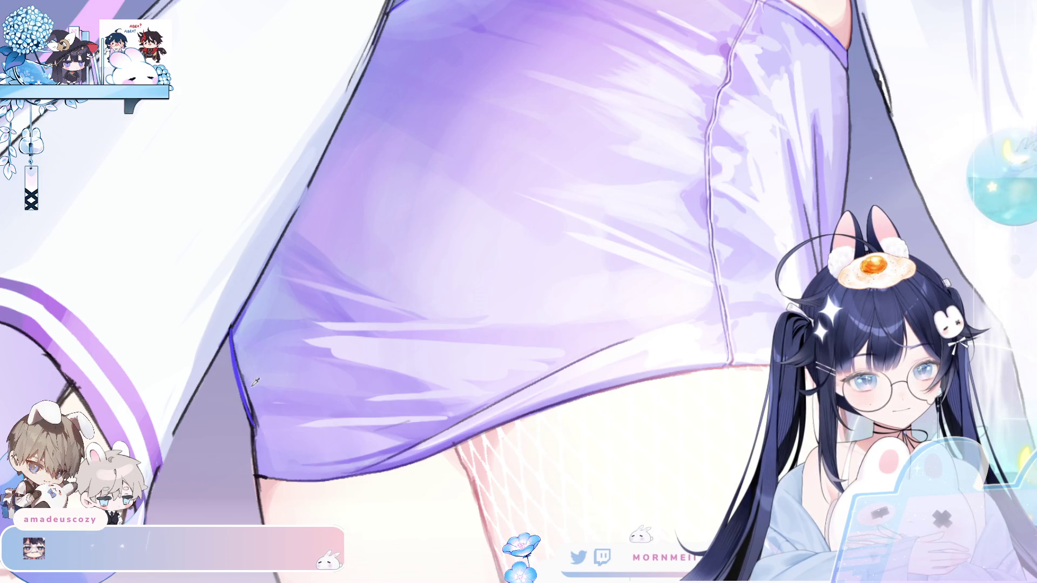
pyautogui.hotkey('ctrl', 'z')
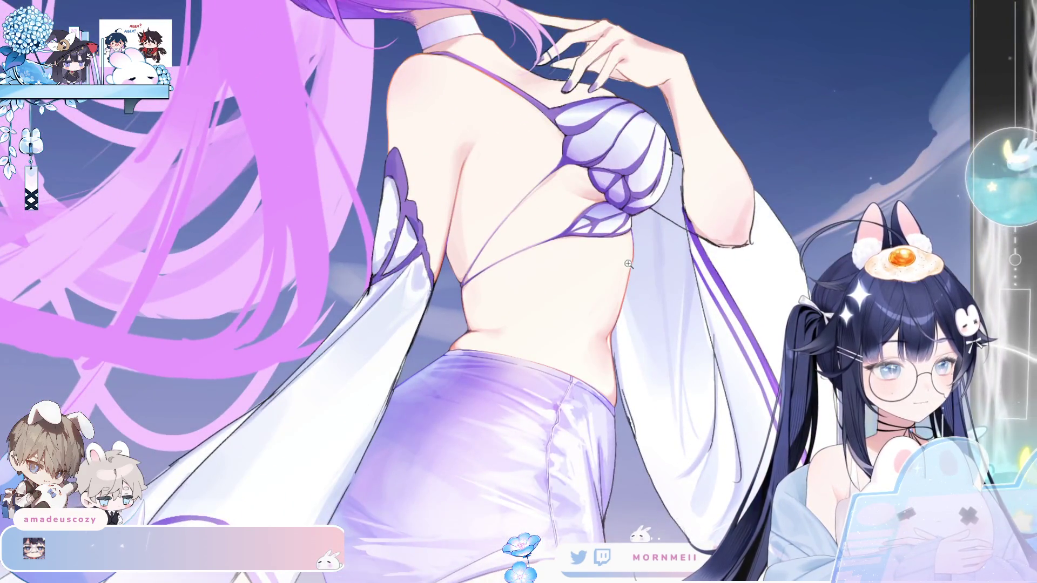
pyautogui.scroll(-5, 603, 335)
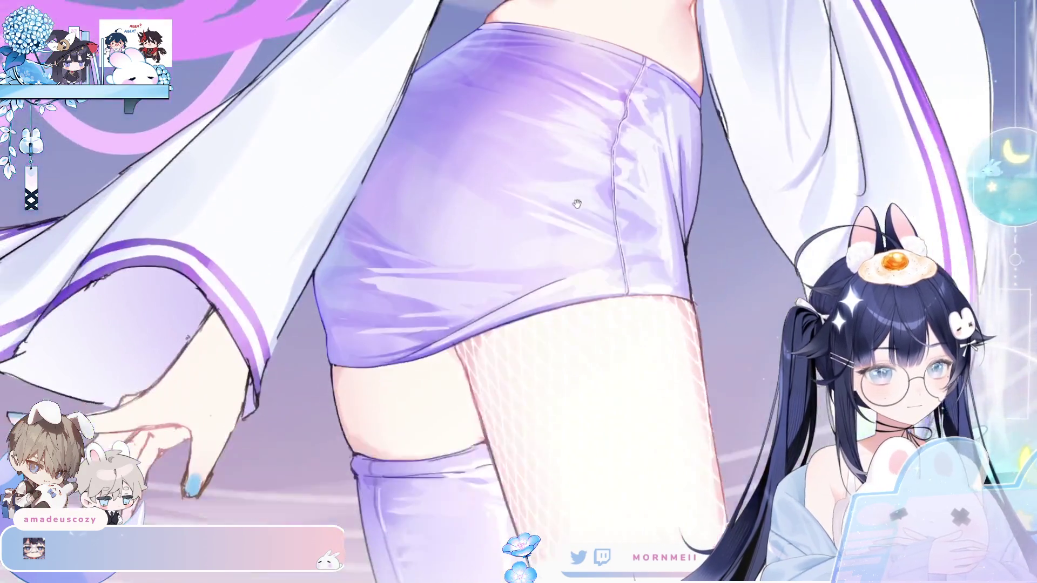
pyautogui.scroll(3, 321, 330)
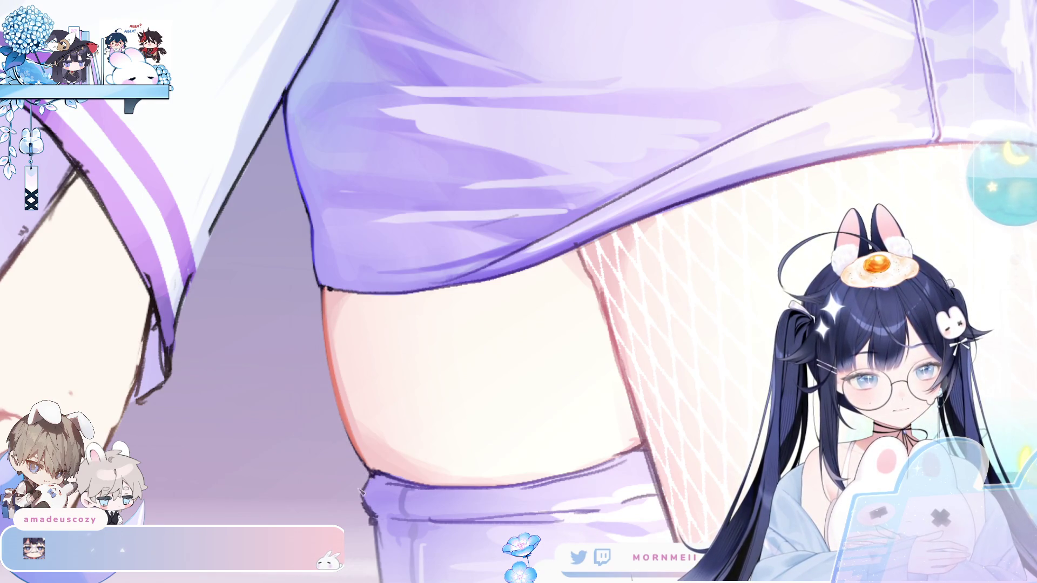
pyautogui.press('m')
pyautogui.press('m')
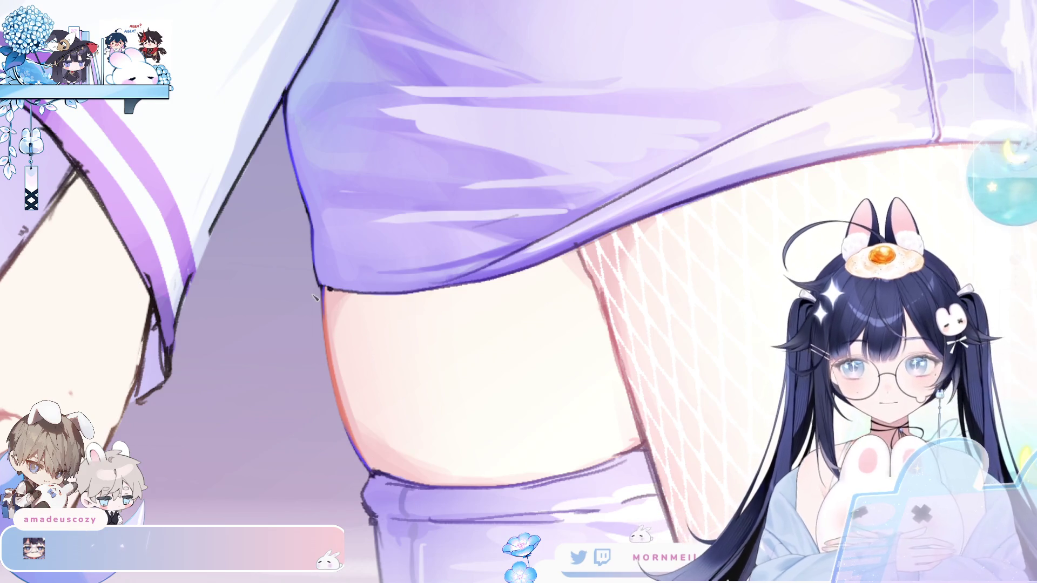
pyautogui.press('m')
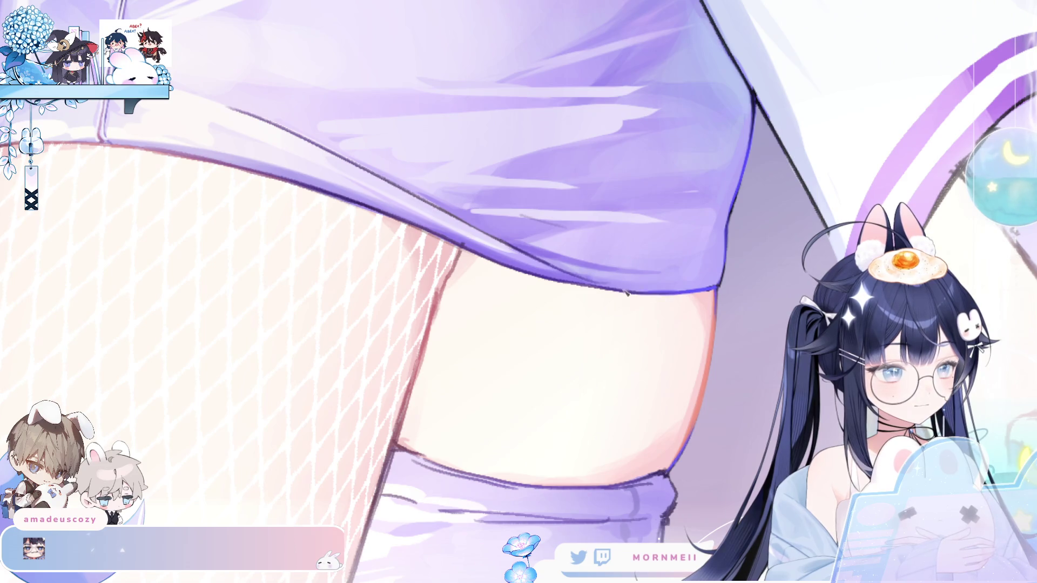
pyautogui.press('m')
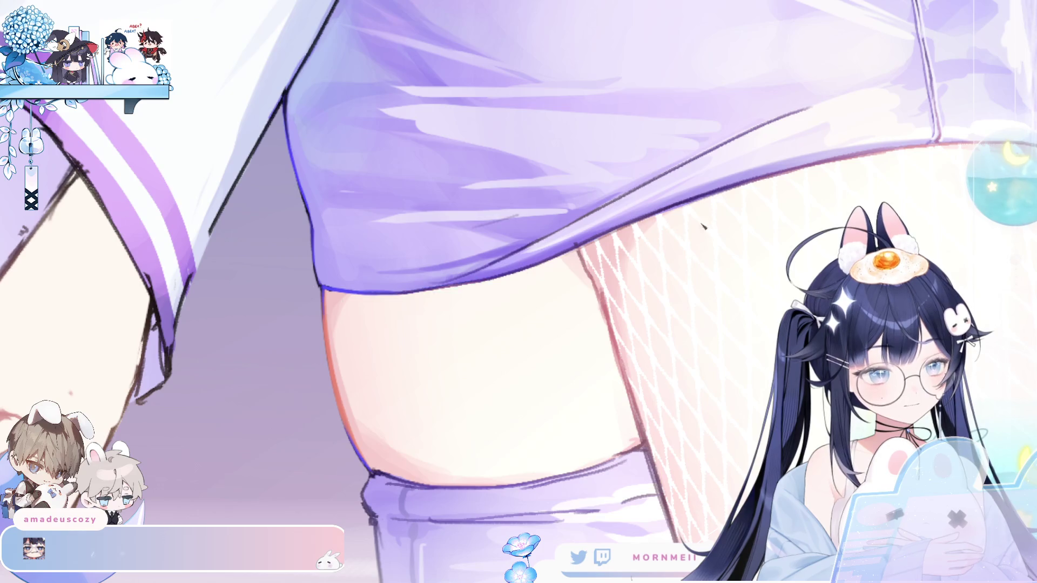
pyautogui.scroll(2, 703, 227)
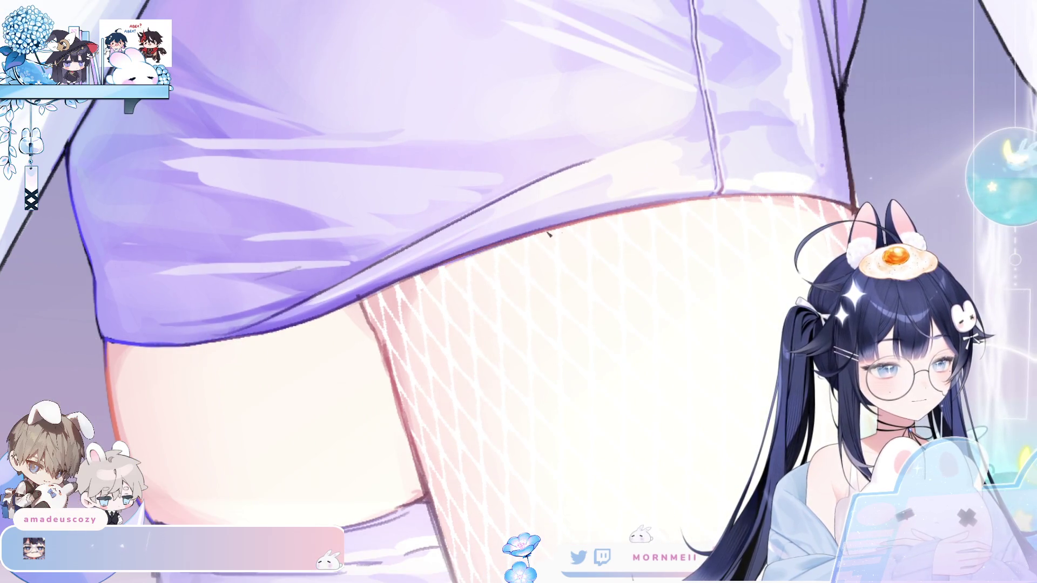
pyautogui.scroll(-2, 551, 244)
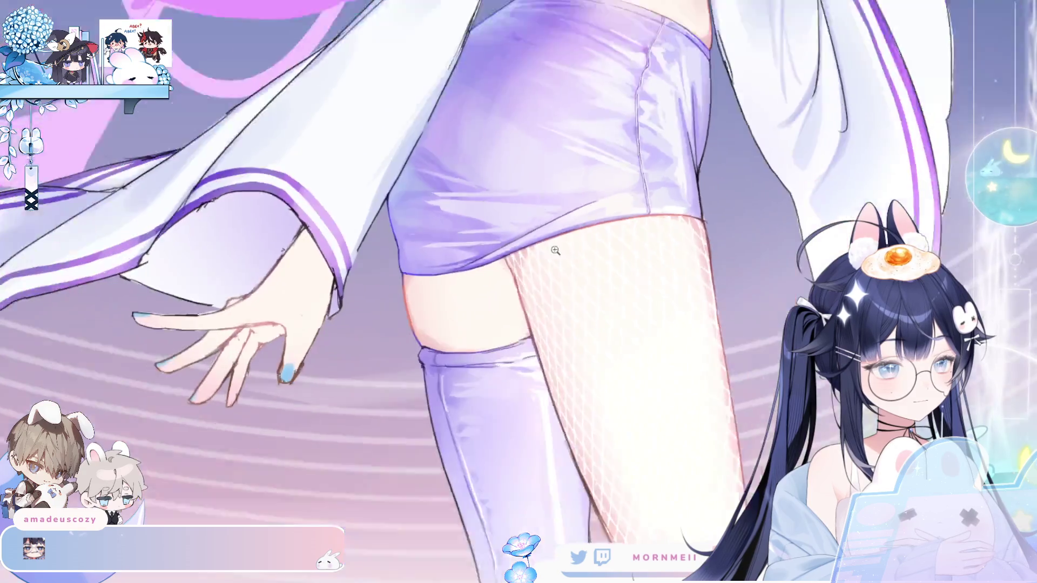
pyautogui.scroll(-1, 555, 251)
pyautogui.scroll(3, 613, 202)
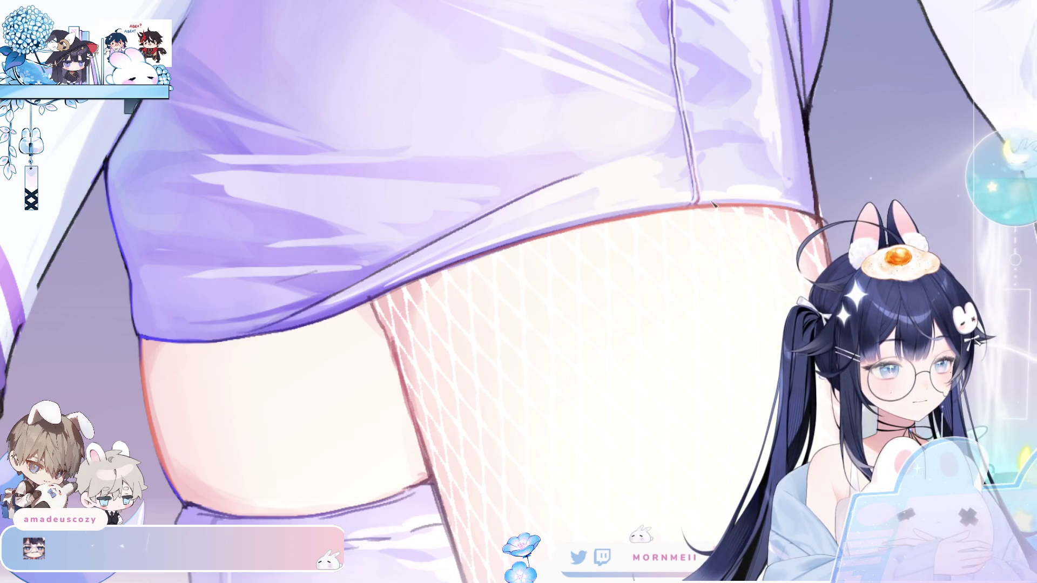
pyautogui.scroll(-2, 722, 213)
pyautogui.press('m')
pyautogui.press('m')
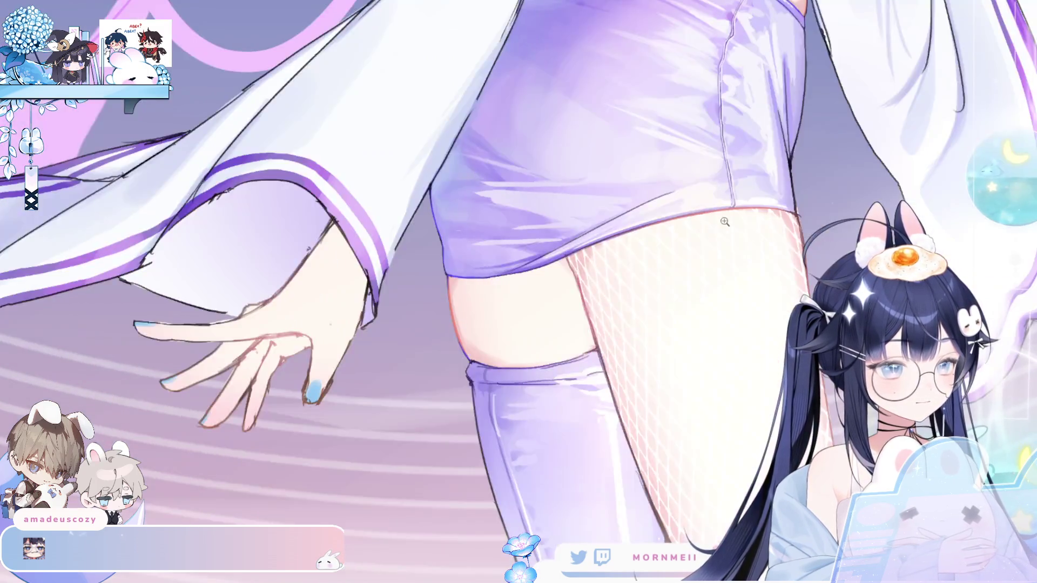
pyautogui.scroll(1, 722, 212)
pyautogui.scroll(1, 633, 220)
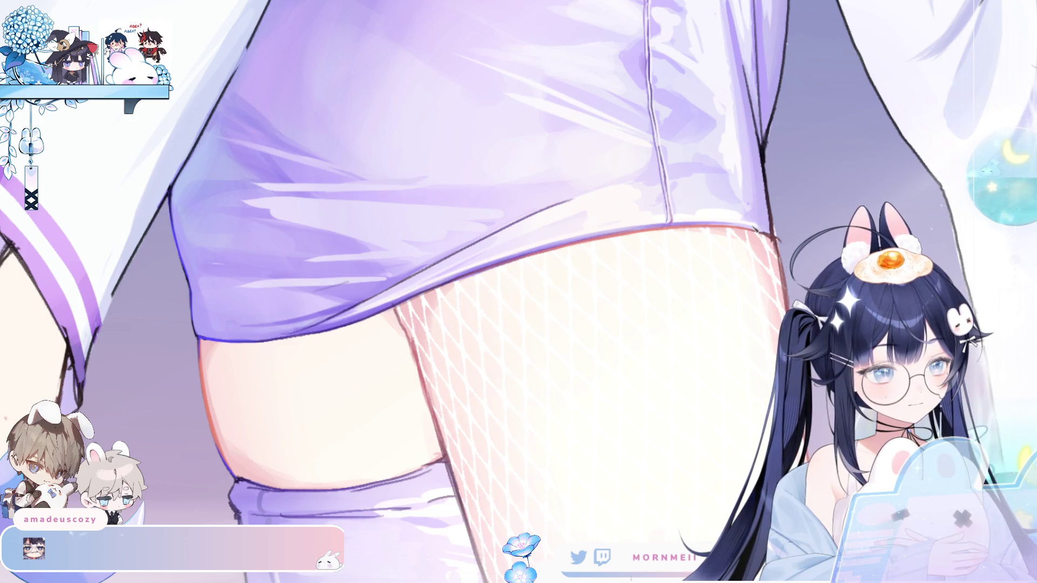
pyautogui.moveTo(349, 309); pyautogui.dragTo(389, 273)
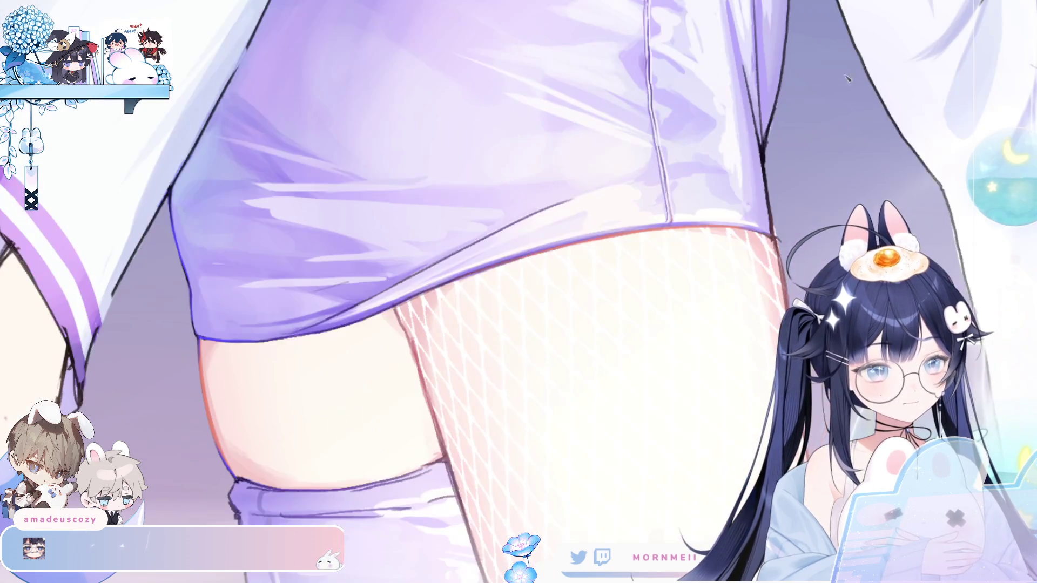
pyautogui.moveTo(344, 204); pyautogui.dragTo(320, 228)
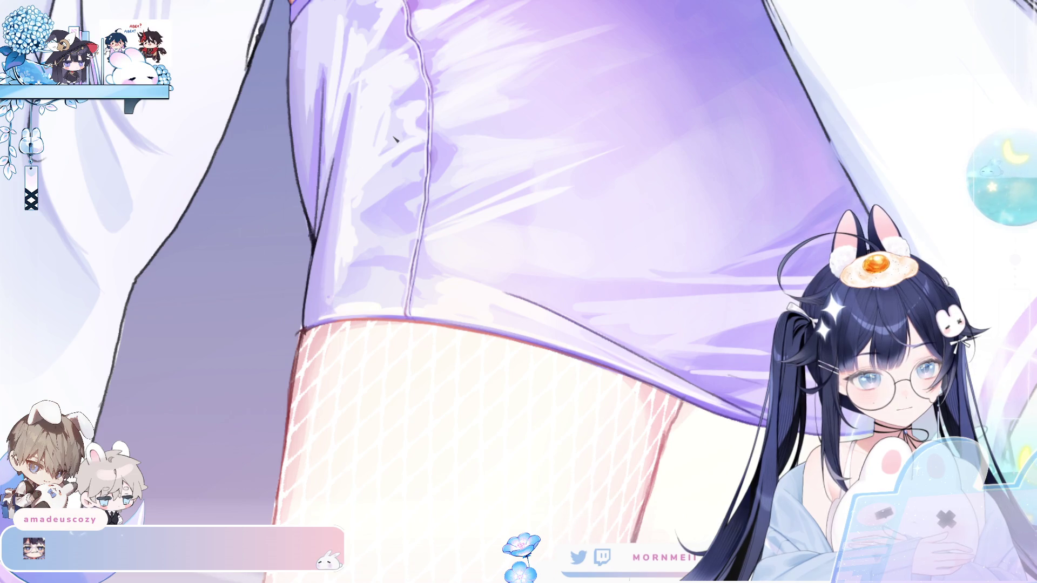
pyautogui.press('-')
pyautogui.press('-')
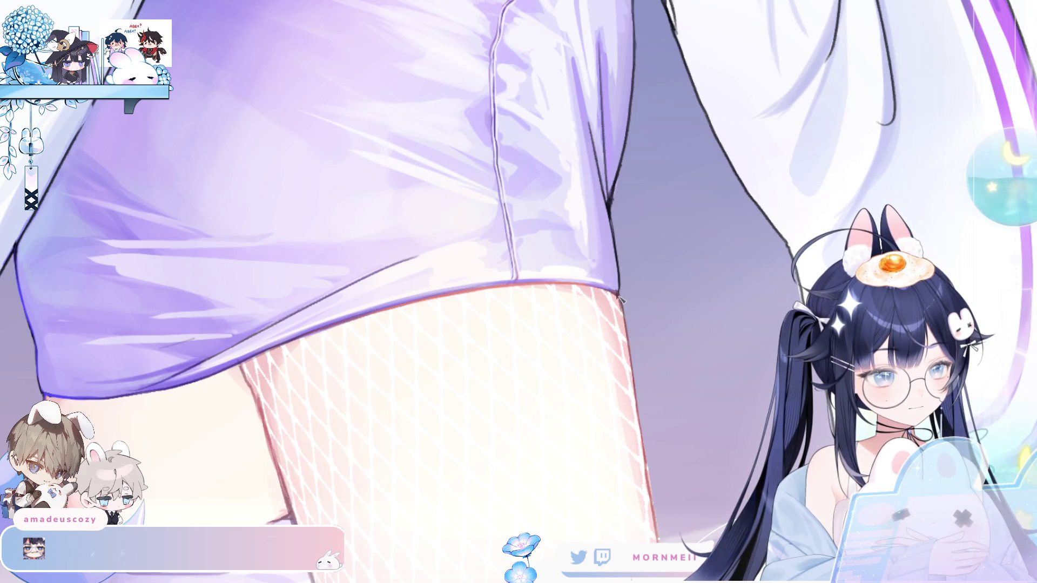
pyautogui.press('^')
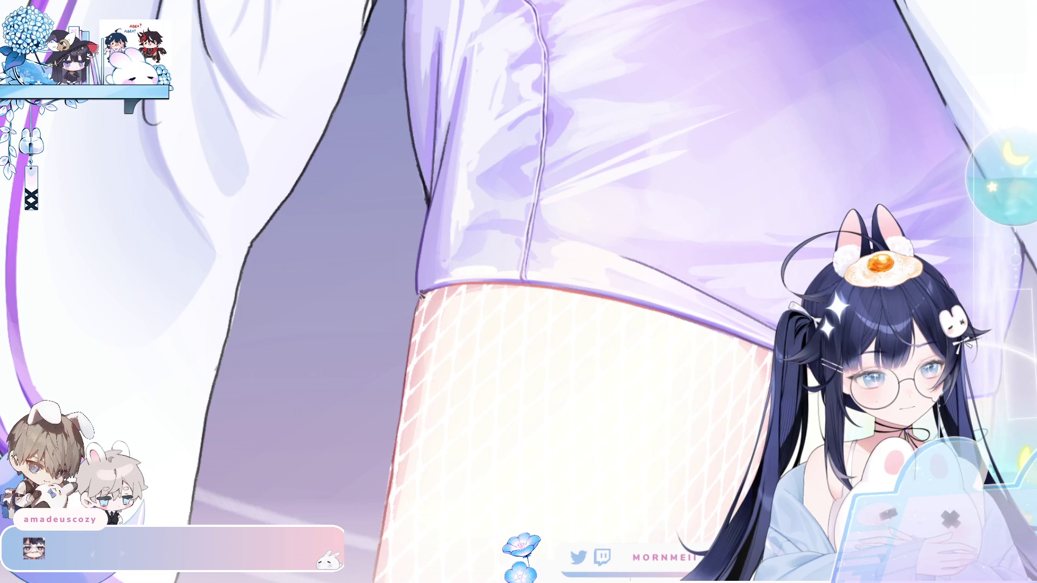
pyautogui.press('h')
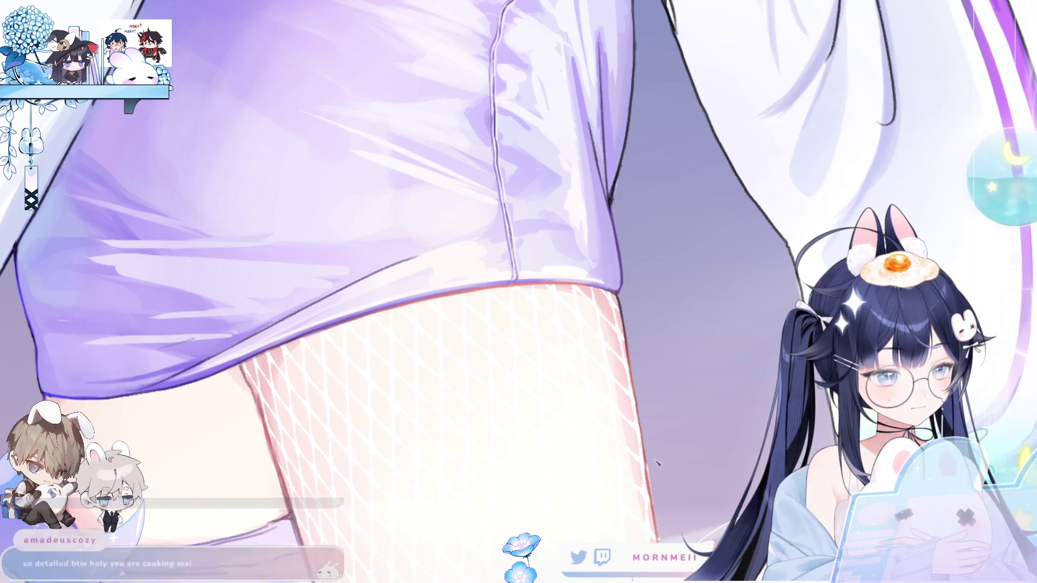
pyautogui.scroll(3, 653, 236)
pyautogui.scroll(3, 420, 378)
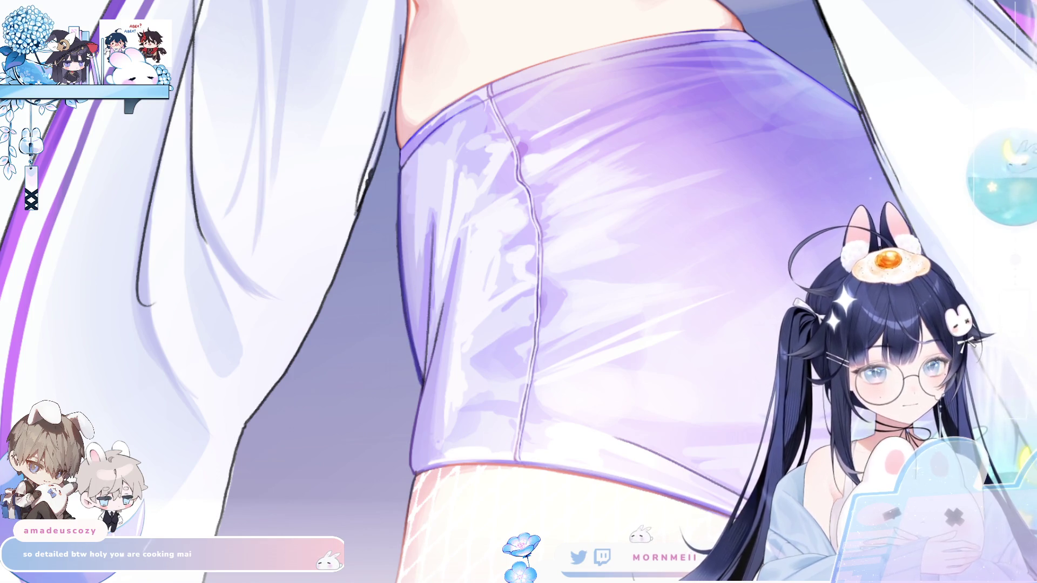
pyautogui.press('m')
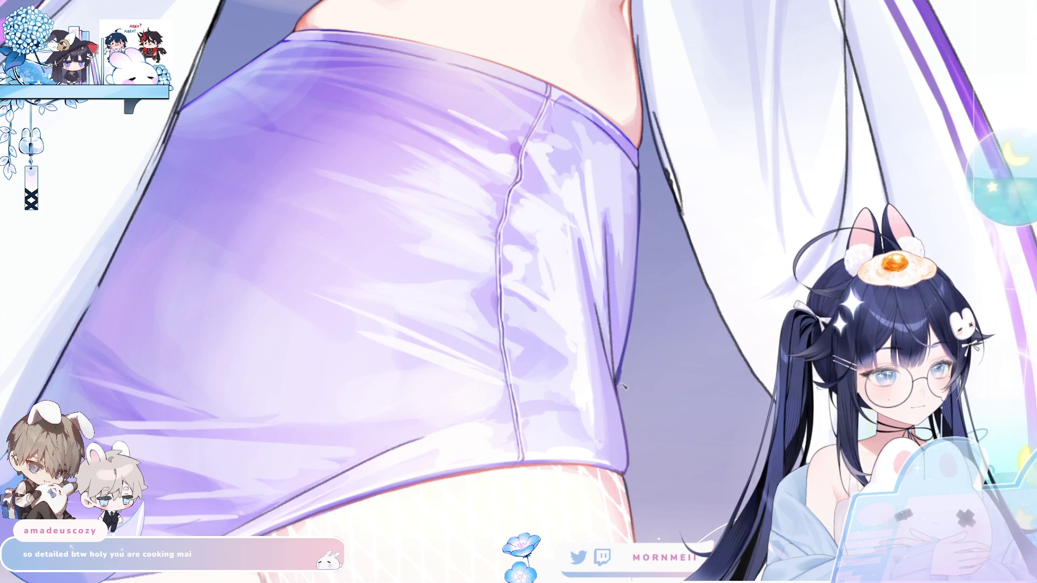
pyautogui.press('m')
pyautogui.scroll(2, 629, 357)
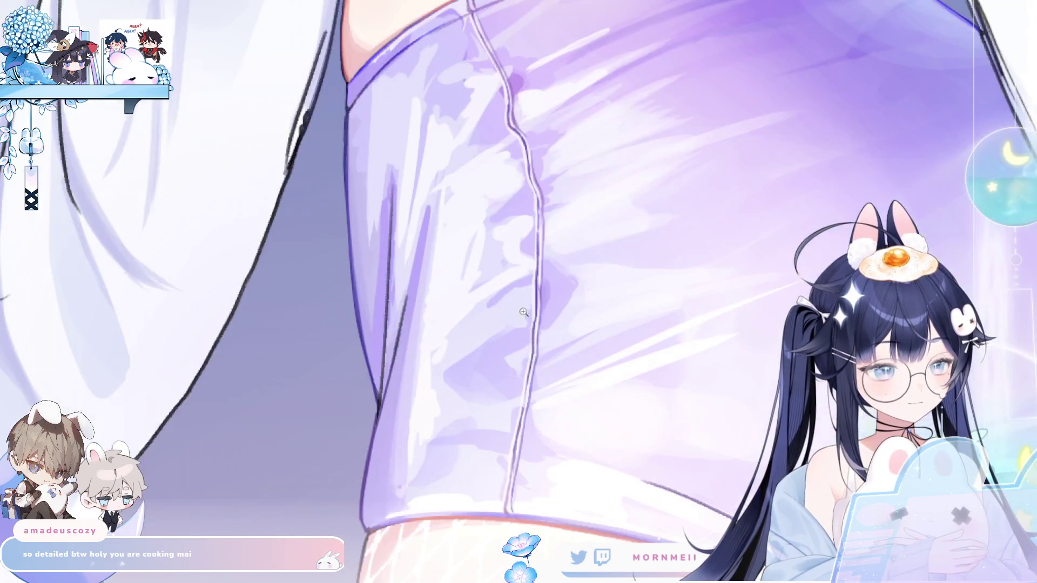
pyautogui.scroll(-2, 404, 375)
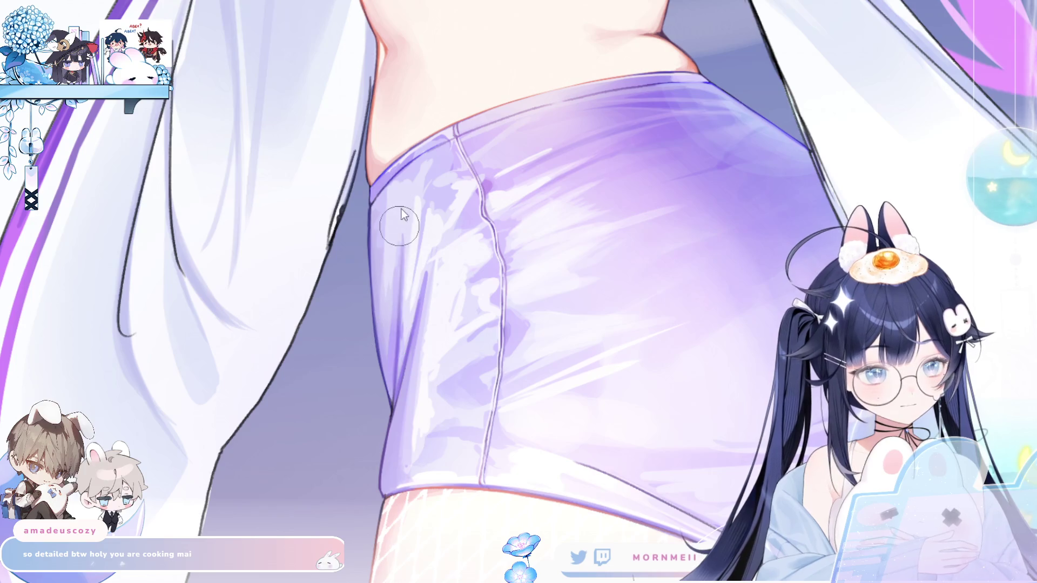
pyautogui.hotkey('ctrl', ']')
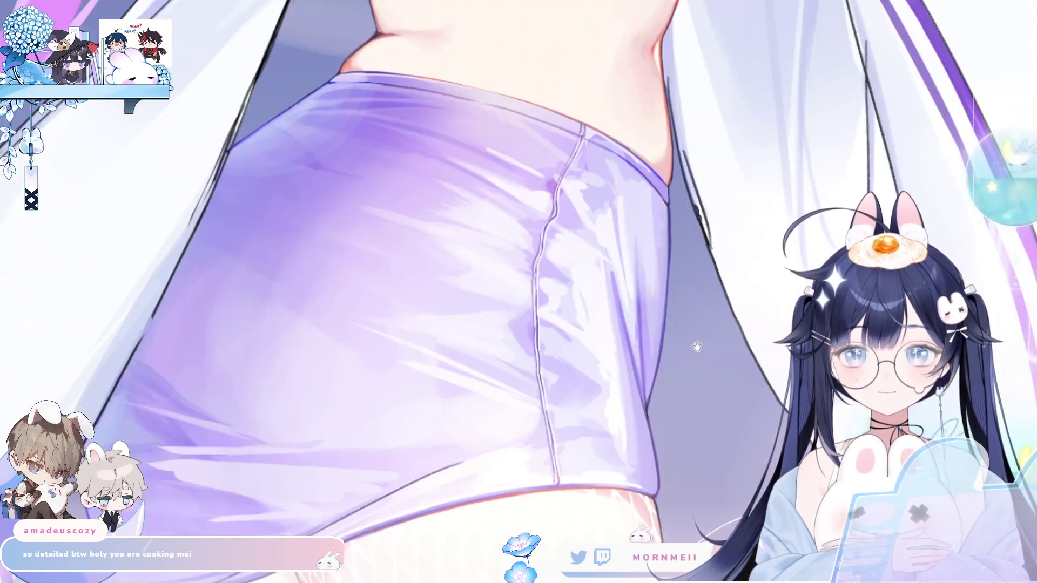
pyautogui.hotkey('ctrl', ']')
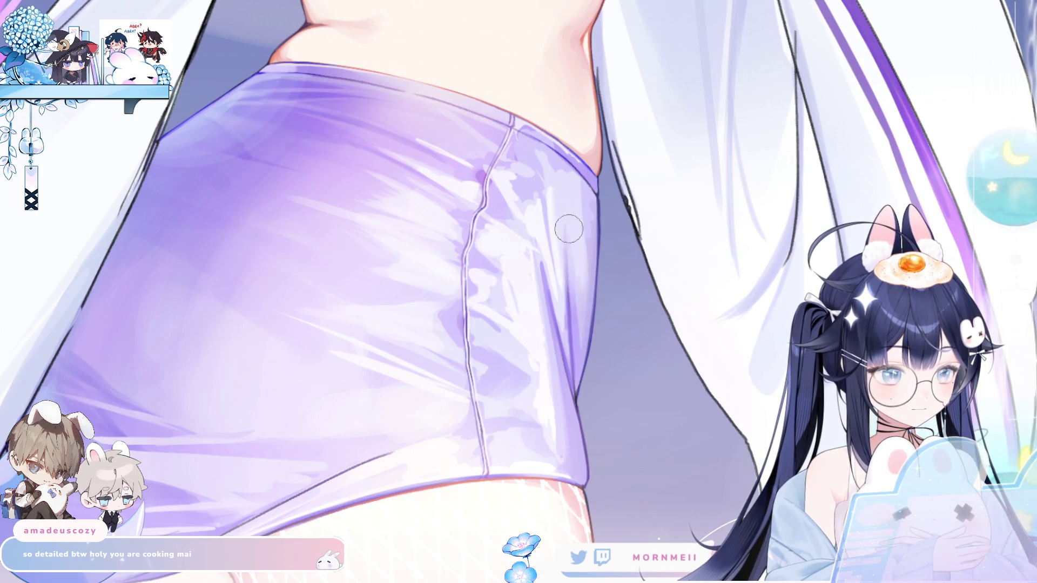
pyautogui.hotkey('ctrl', '[')
pyautogui.hotkey('ctrl', '[')
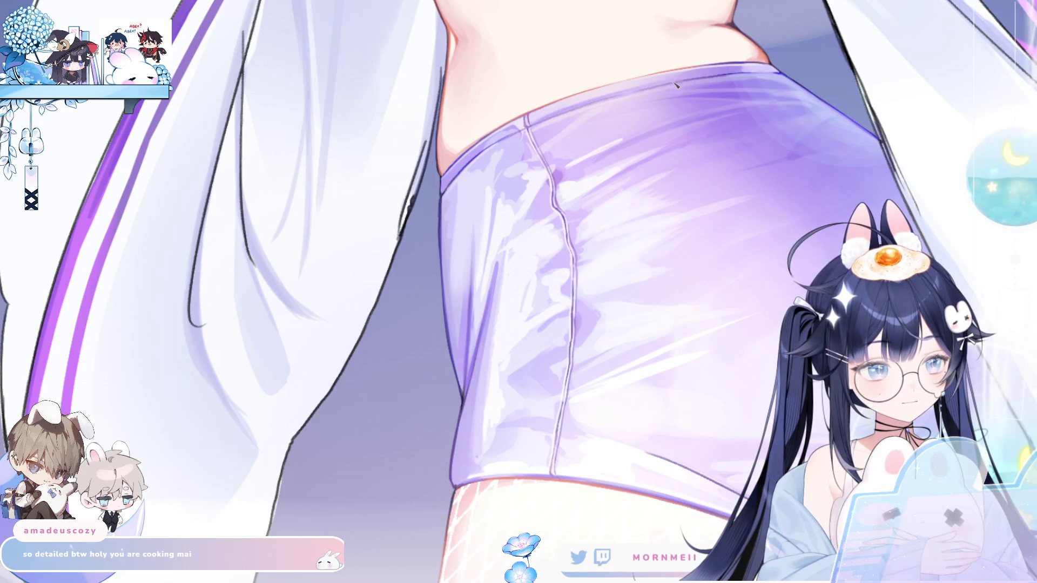
pyautogui.press('h')
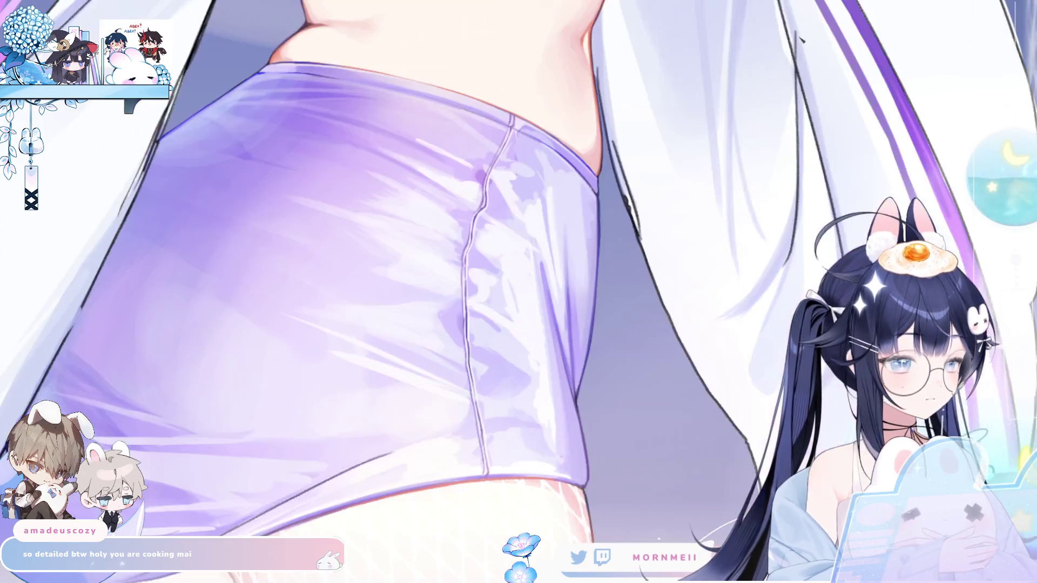
pyautogui.press('h')
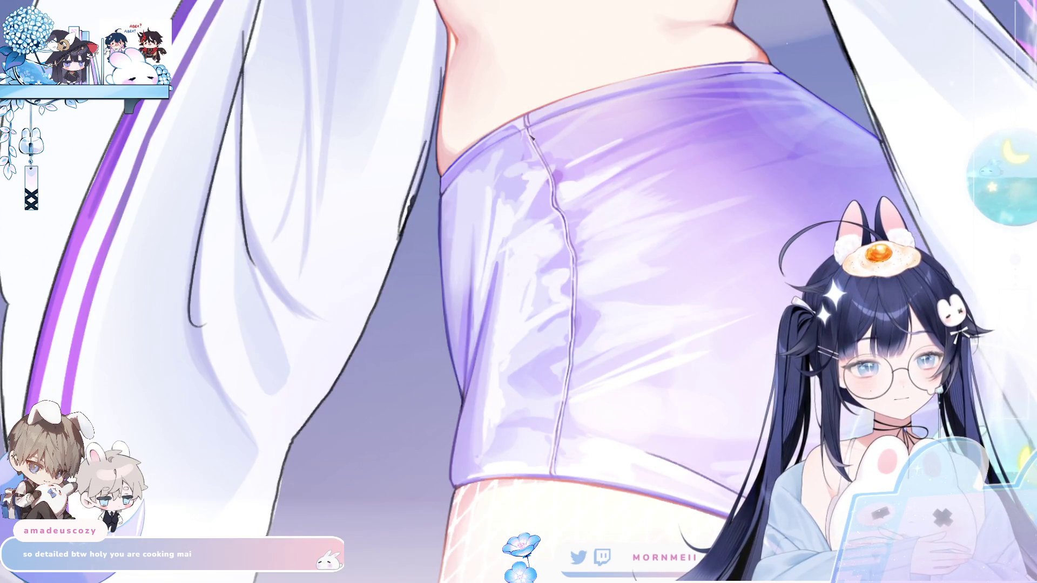
pyautogui.moveTo(668, 152); pyautogui.dragTo(700, 128)
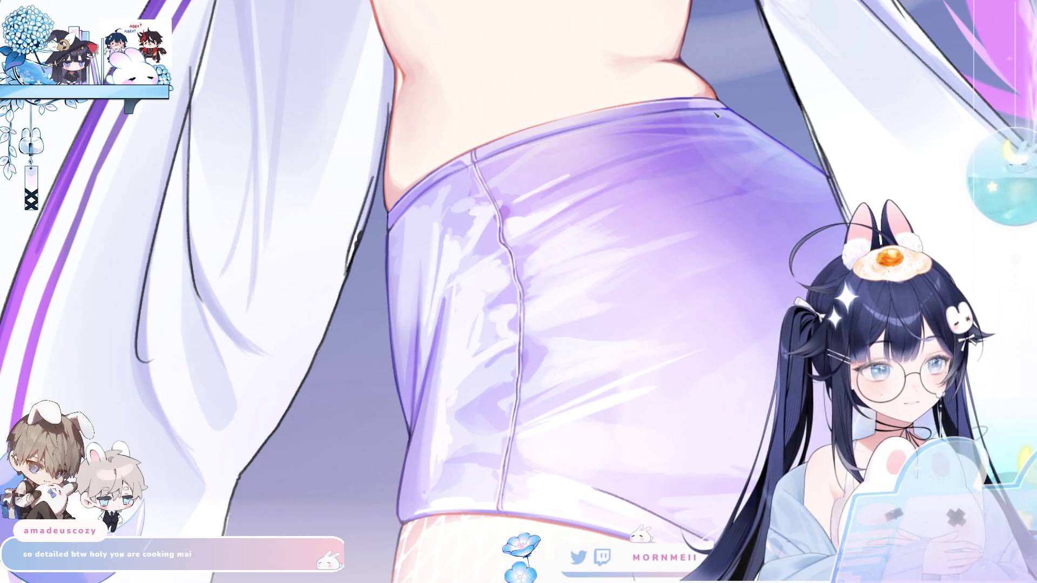
pyautogui.scroll(-2, 177, 393)
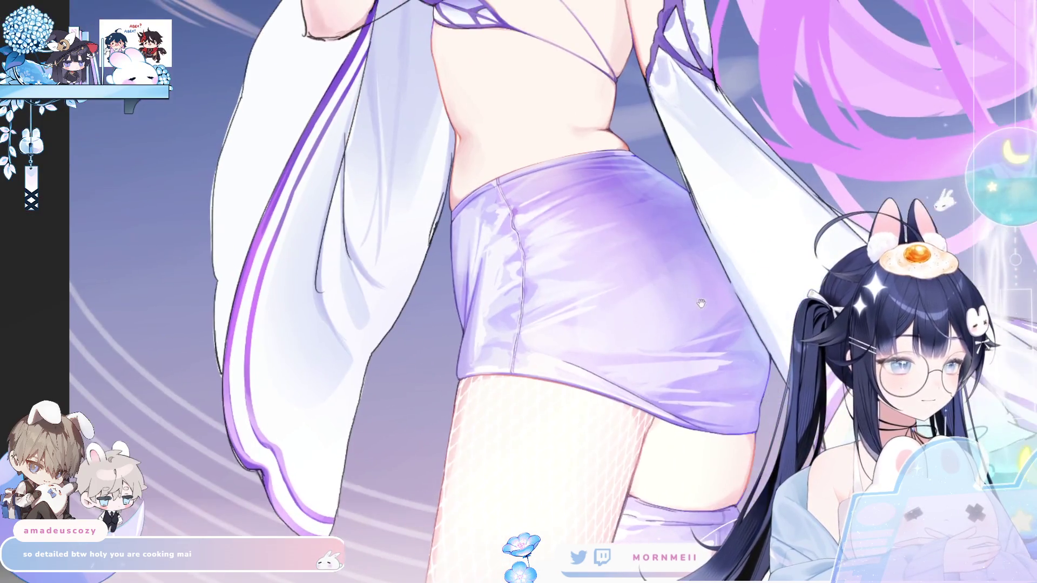
# Lasso-select a narrow strip along the left edge of the glossy purple shorts
pyautogui.moveTo(177, 392); pyautogui.dragTo(599, 335)
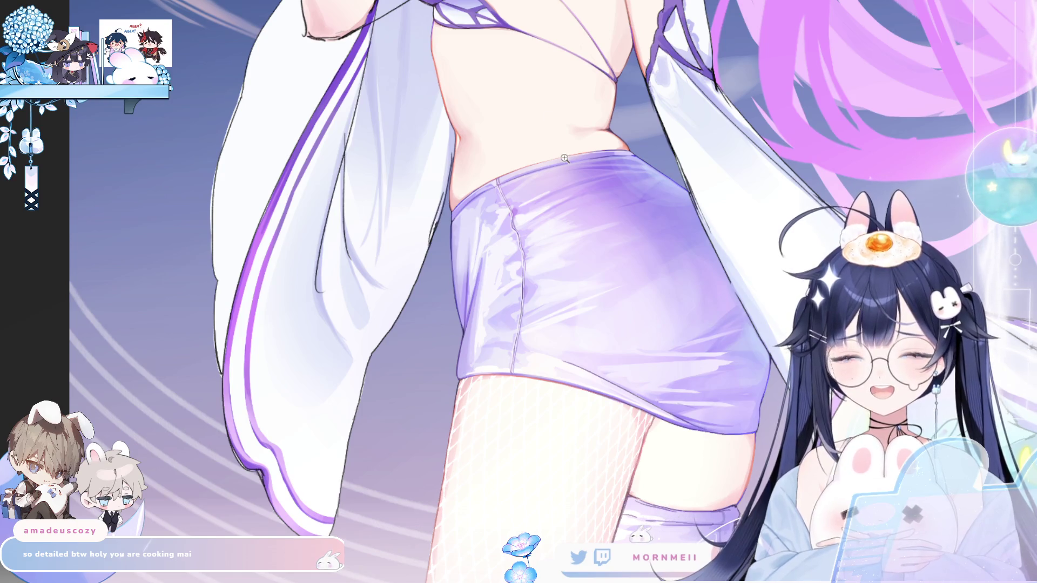
pyautogui.click(487, 229)
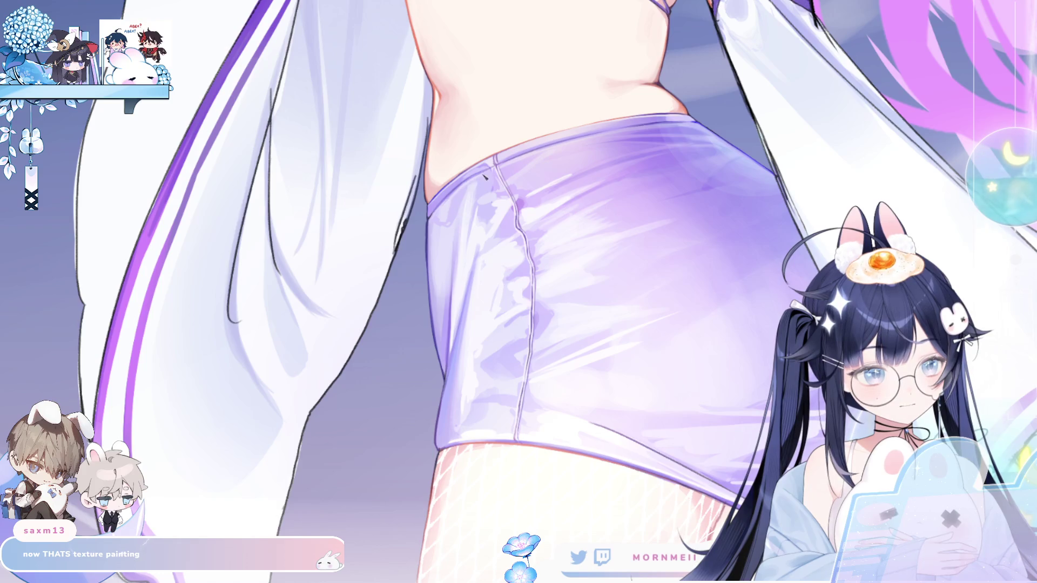
pyautogui.moveTo(545, 149); pyautogui.dragTo(442, 154)
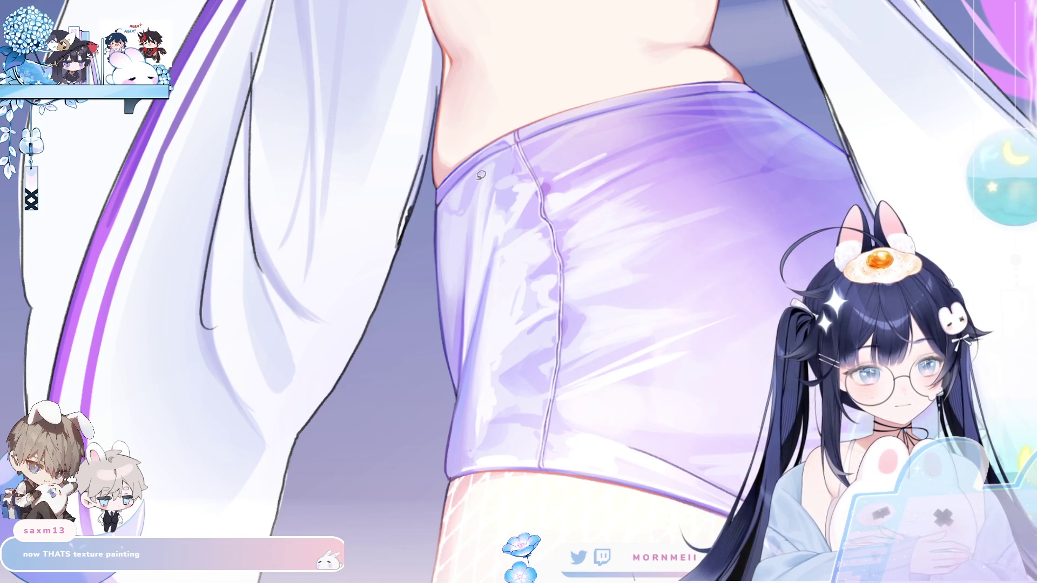
pyautogui.moveTo(441, 213); pyautogui.dragTo(440, 181)
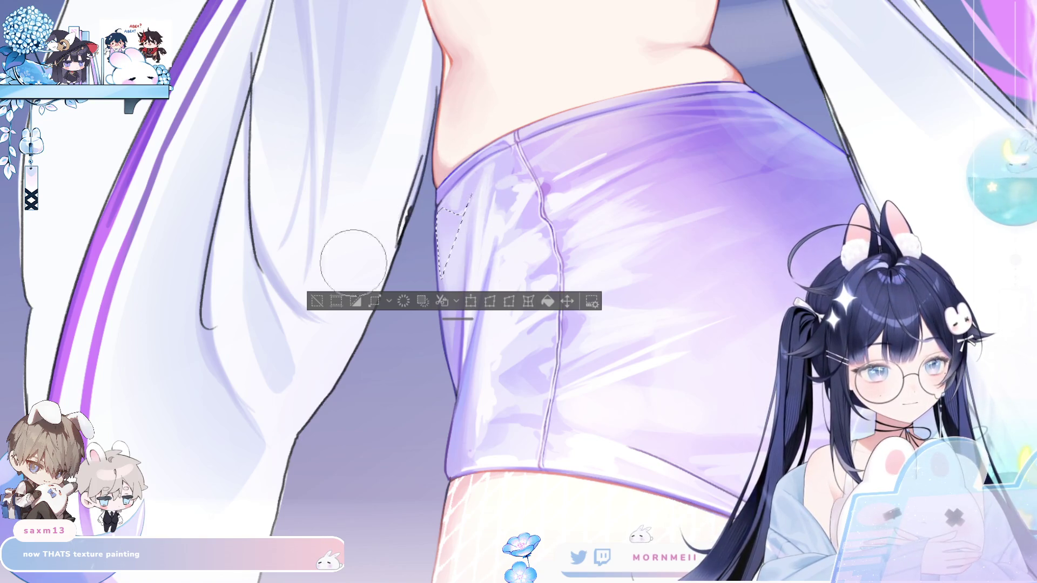
# Deselect, lasso another thin strip on the shorts' left edge, then clear it and mirror to compare
pyautogui.hotkey('ctrl', 'd')
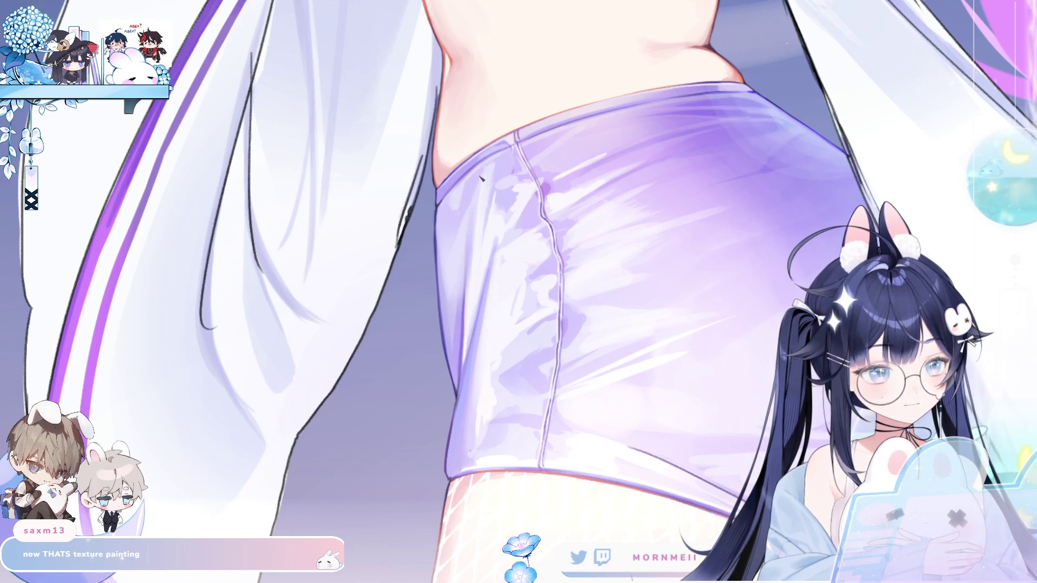
pyautogui.scroll(-5, 489, 214)
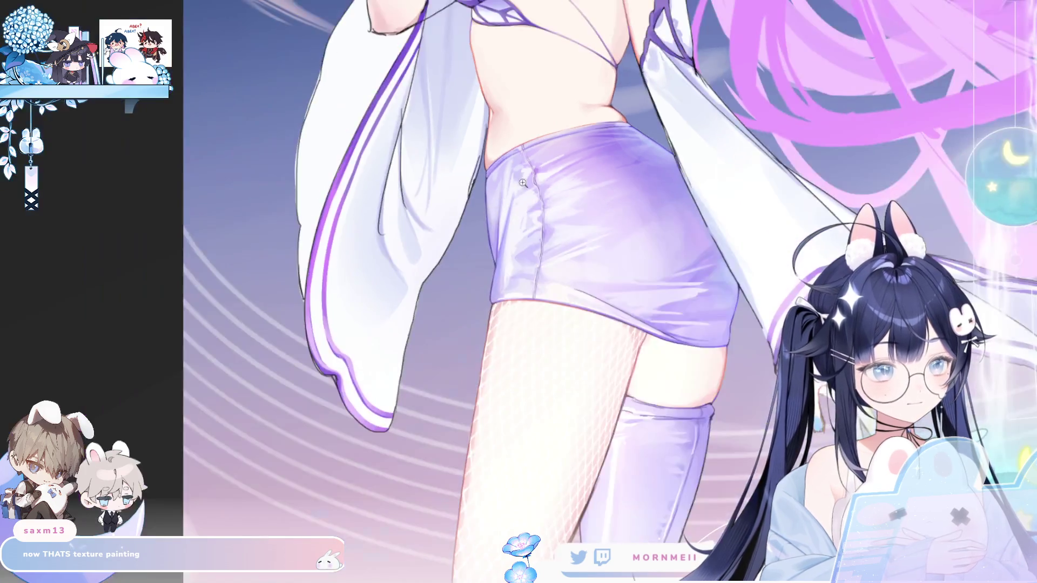
pyautogui.press('h')
pyautogui.press('h')
pyautogui.scroll(5, 473, 206)
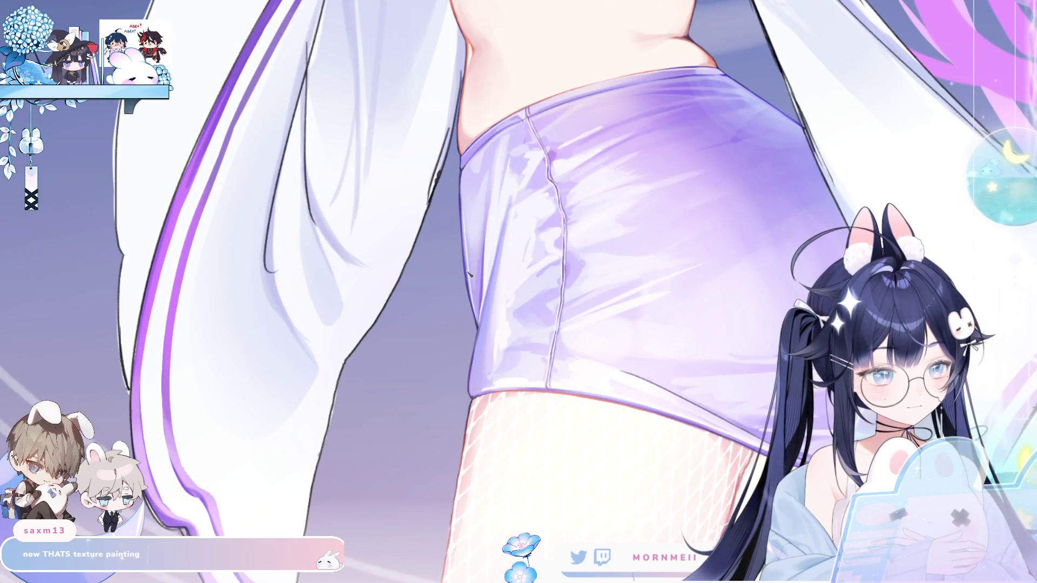
pyautogui.scroll(-3, 531, 177)
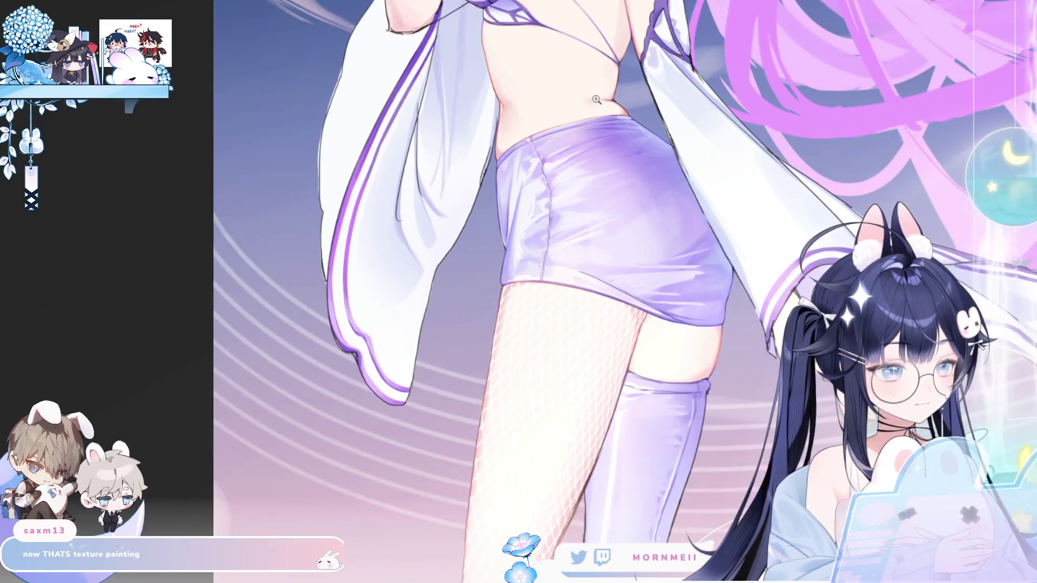
pyautogui.scroll(3, 882, 72)
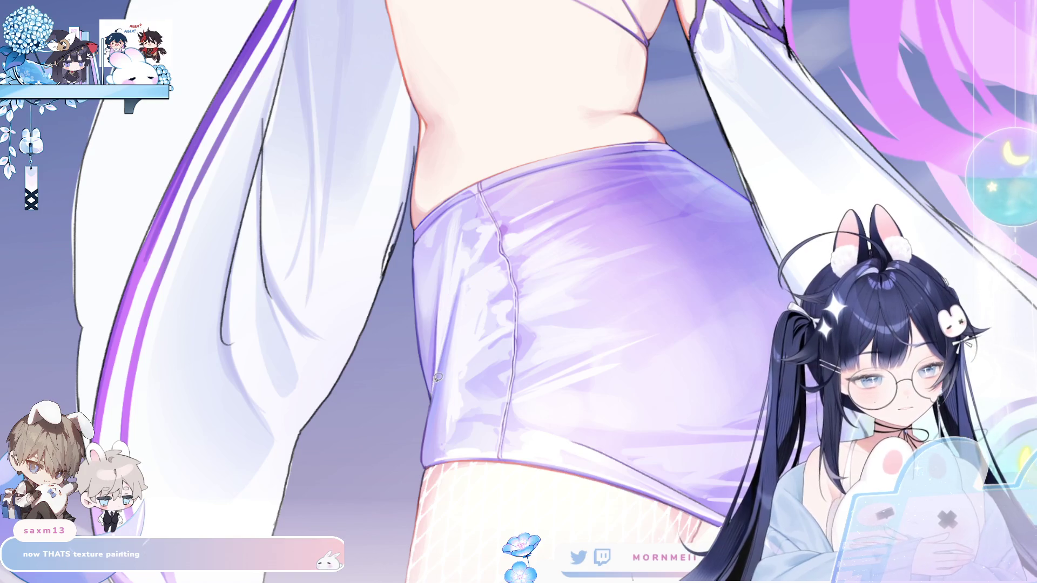
pyautogui.moveTo(438, 361); pyautogui.dragTo(485, 244)
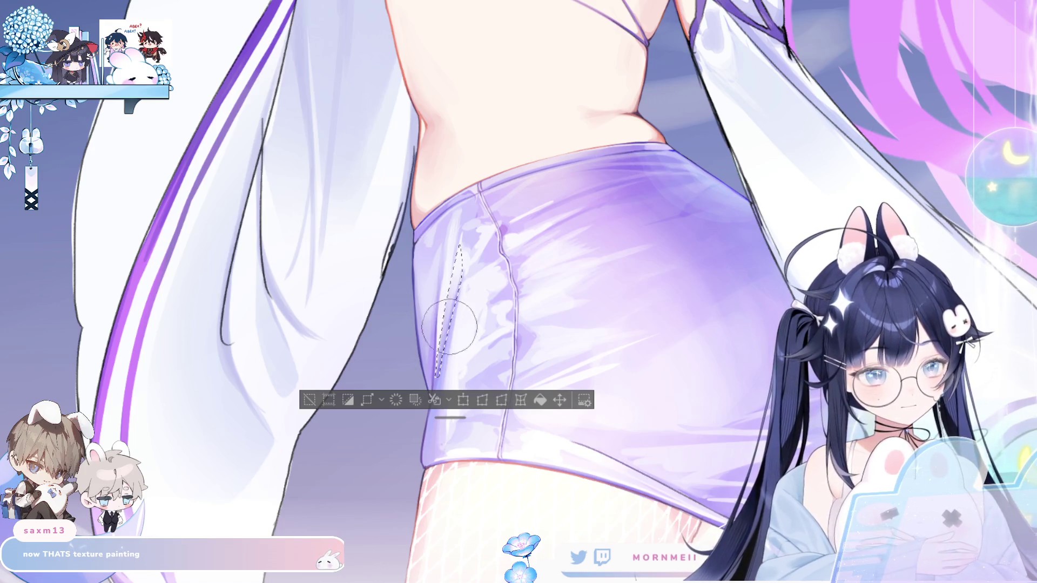
pyautogui.click(313, 404)
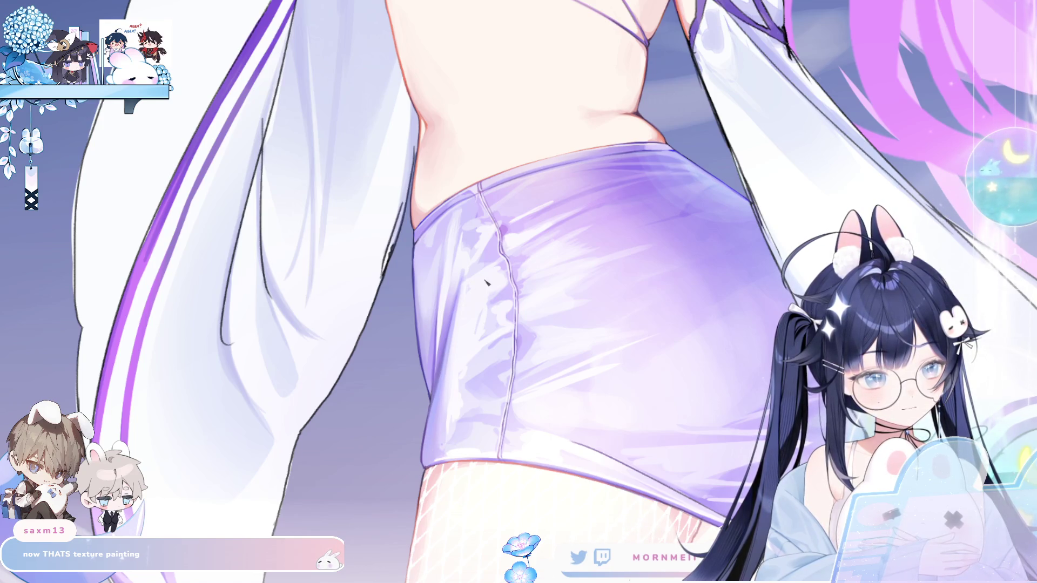
pyautogui.press('m')
pyautogui.press('m')
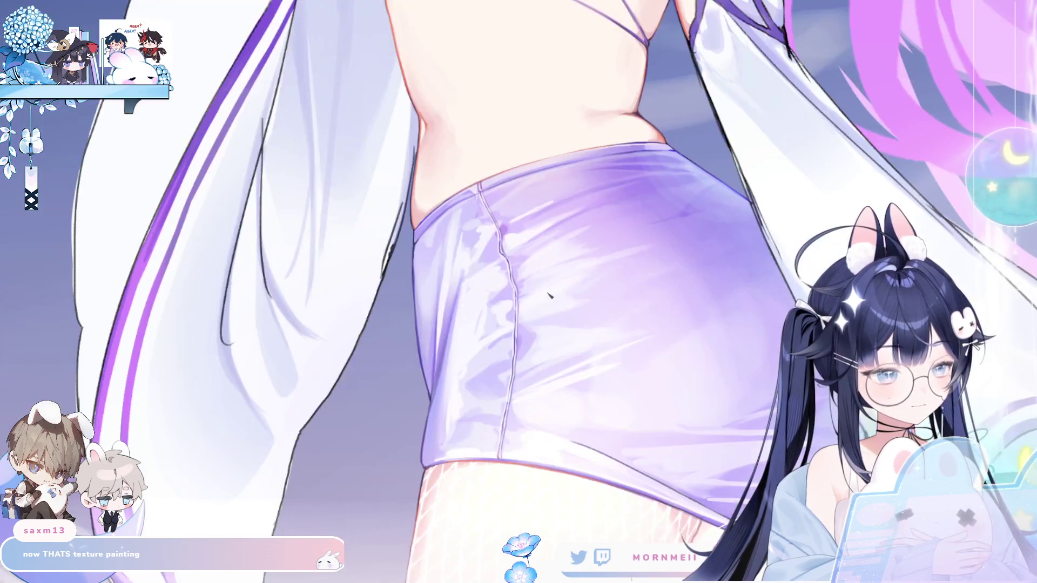
pyautogui.scroll(2, 422, 381)
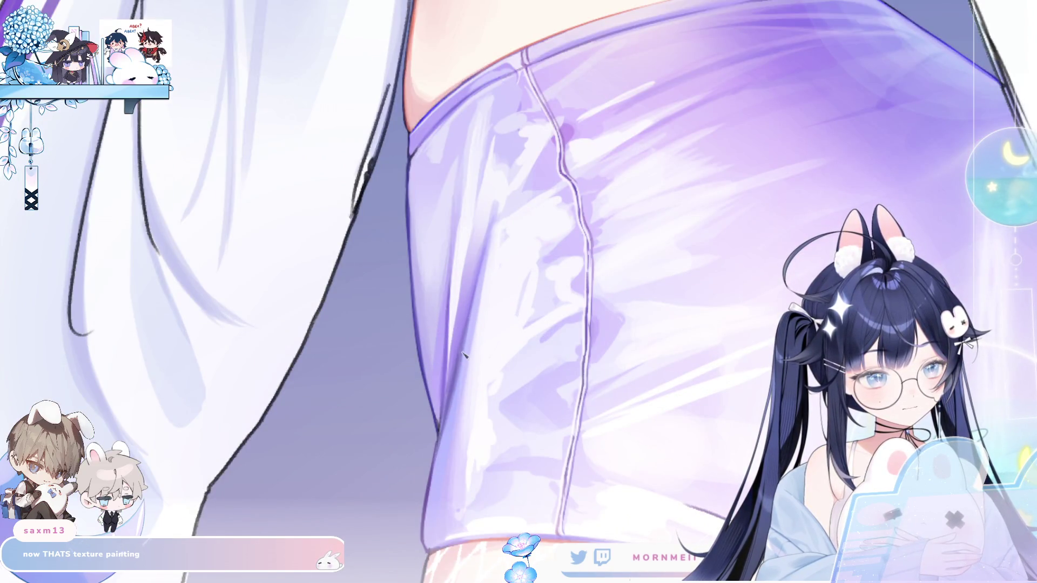
pyautogui.scroll(-2, 429, 496)
pyautogui.scroll(-2, 508, 324)
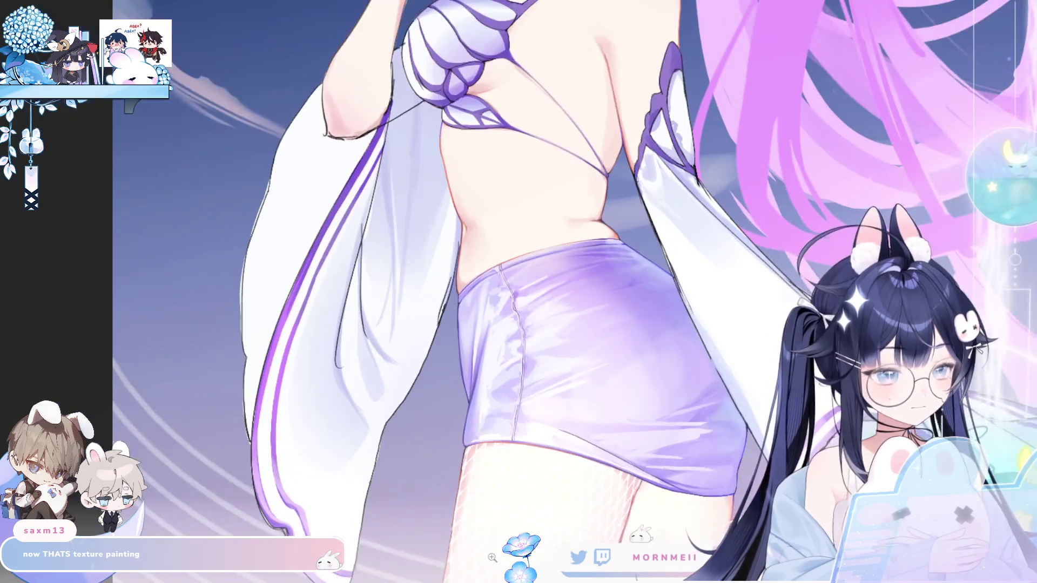
pyautogui.scroll(-2, 508, 325)
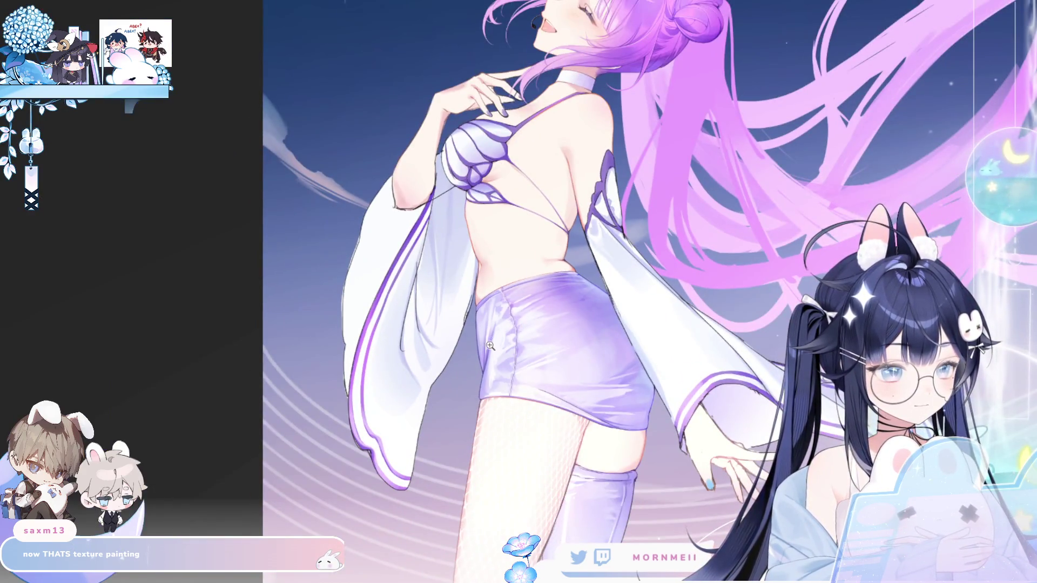
pyautogui.scroll(3, 656, 213)
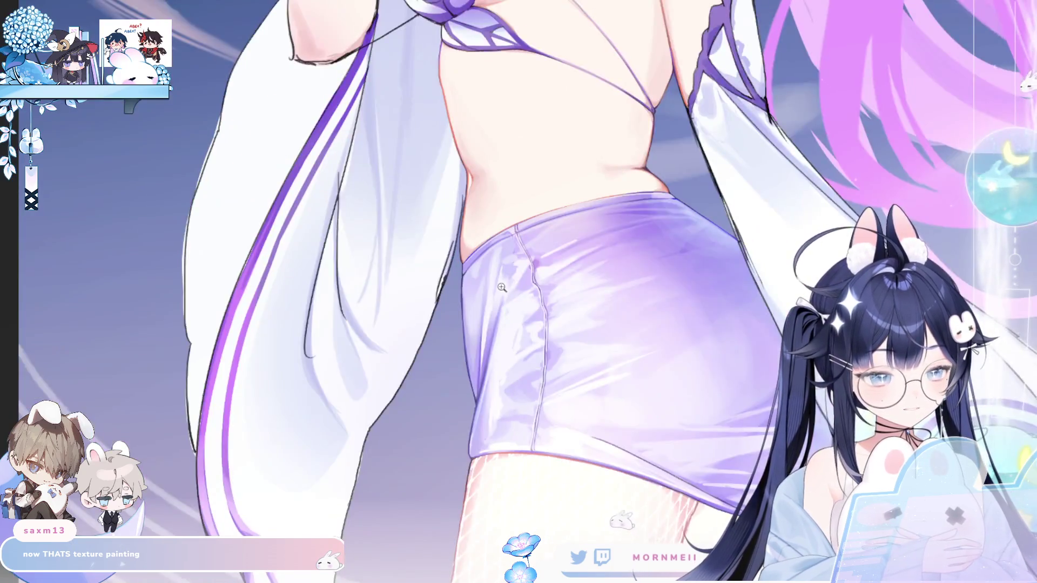
pyautogui.click(501, 287)
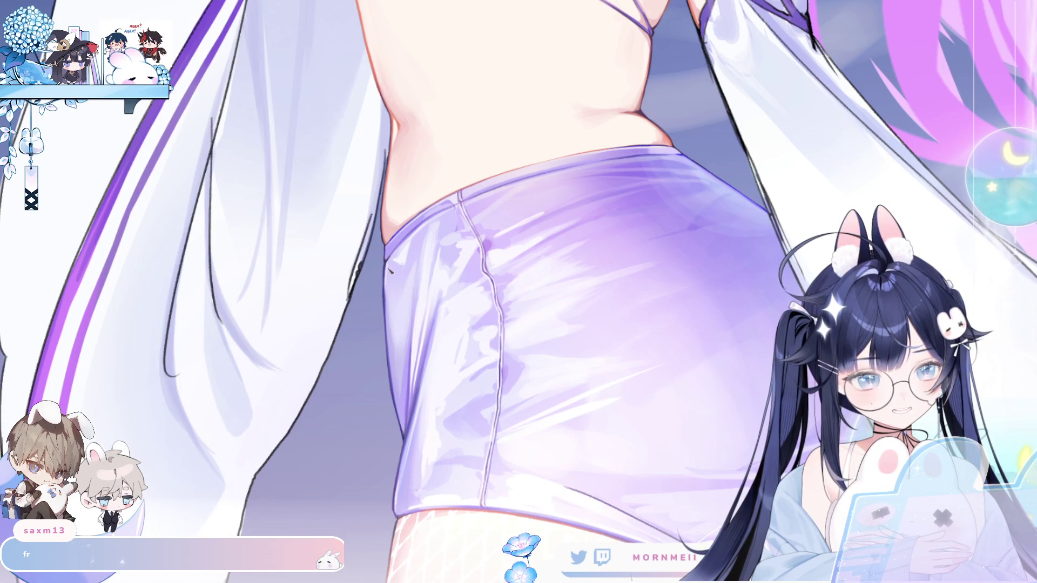
pyautogui.scroll(-2, 395, 319)
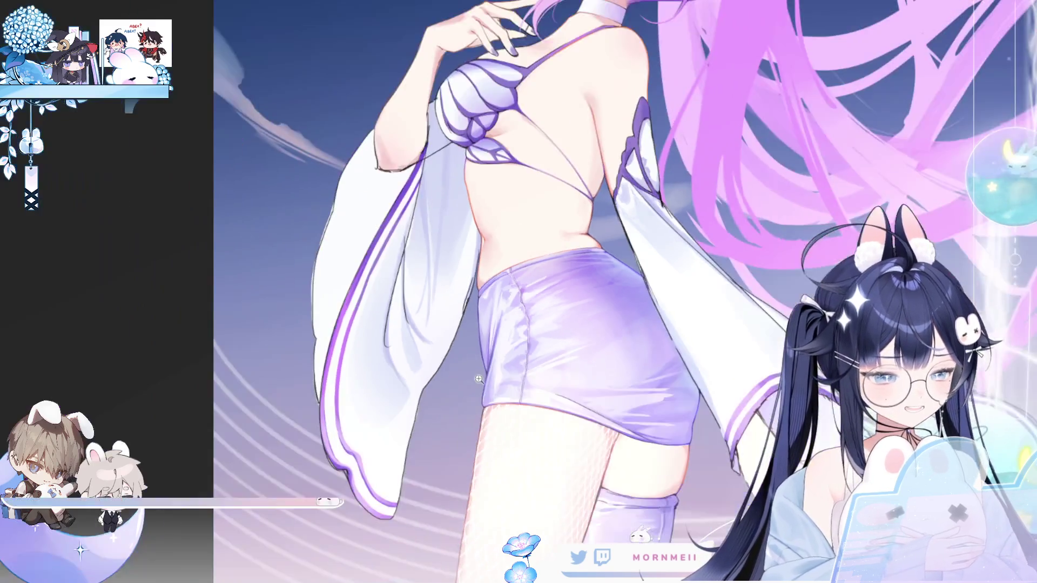
pyautogui.scroll(1, 747, 346)
pyautogui.scroll(1, 746, 347)
pyautogui.scroll(1, 746, 346)
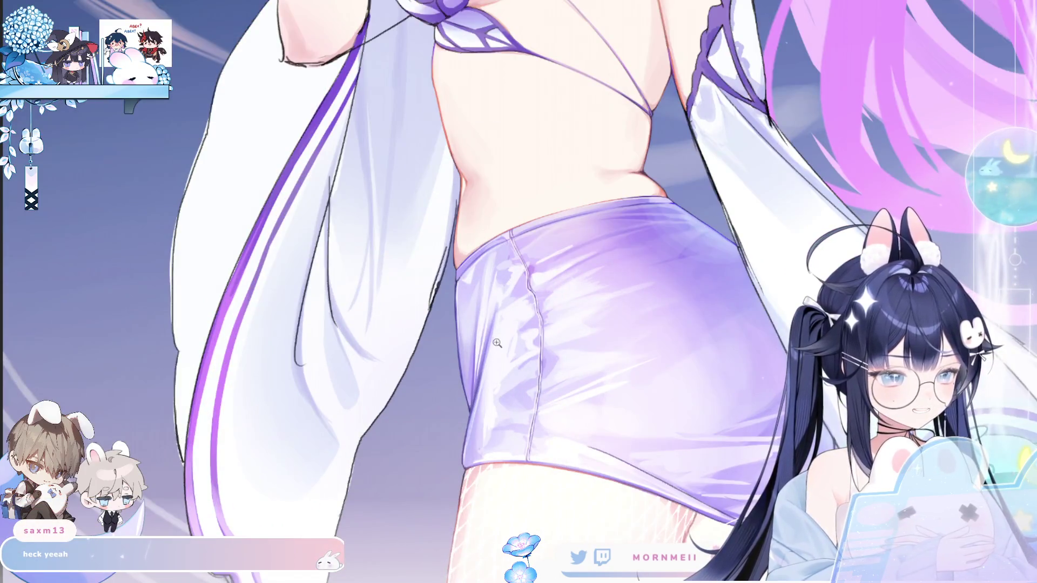
pyautogui.scroll(1, 633, 300)
pyautogui.scroll(1, 523, 249)
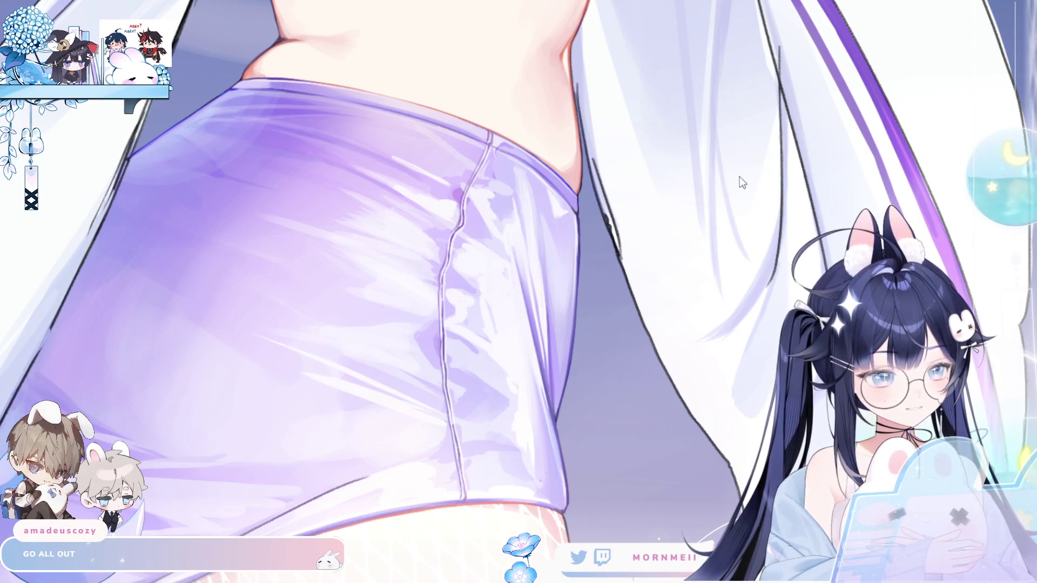
pyautogui.press('m')
pyautogui.scroll(-1, 597, 330)
pyautogui.scroll(-1, 551, 340)
pyautogui.scroll(1, 486, 361)
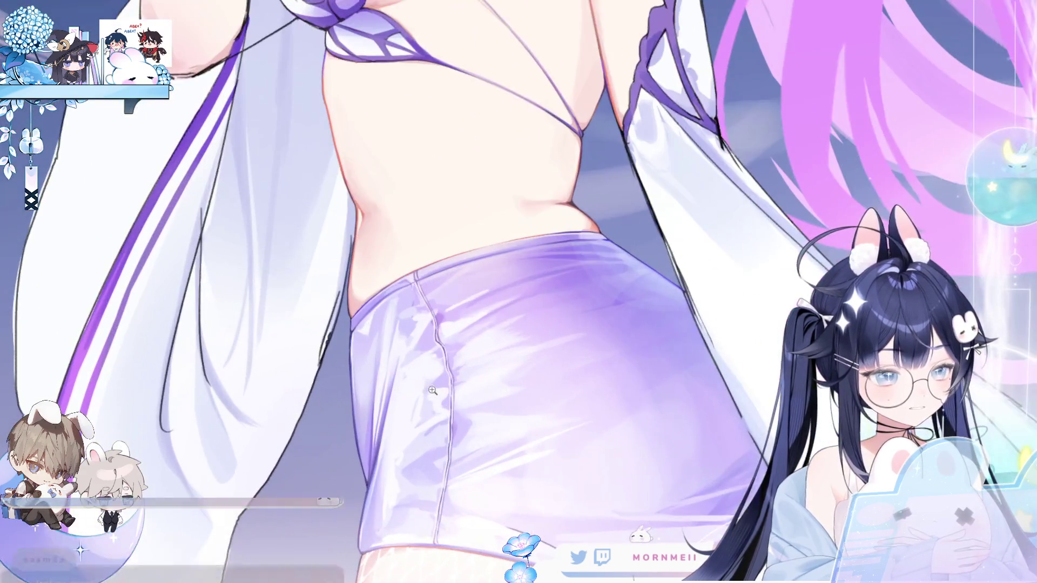
pyautogui.scroll(1, 419, 385)
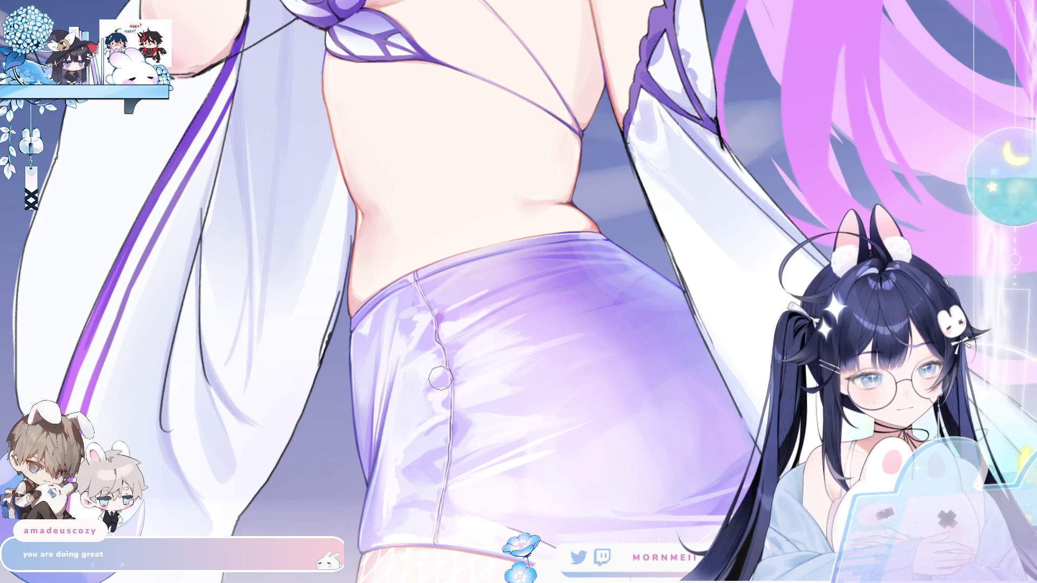
# Paint darker purple shading across the glossy skirt and enlarge the brush, checking the mirrored full figure
pyautogui.moveTo(405, 388); pyautogui.dragTo(420, 405)
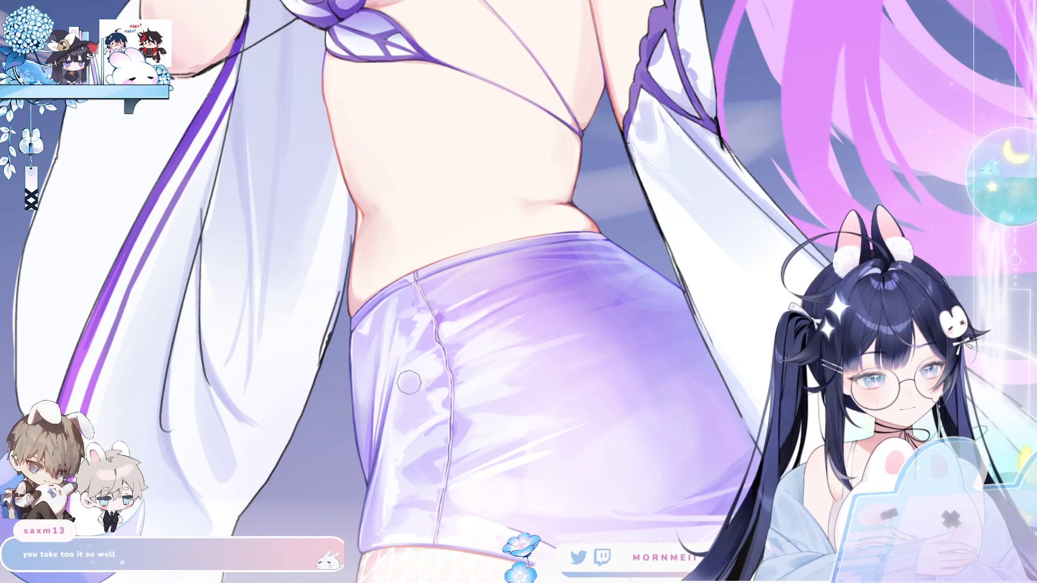
pyautogui.hotkey('ctrl', '0')
pyautogui.press('h')
pyautogui.press('h')
pyautogui.scroll(3, 461, 358)
pyautogui.scroll(2, 461, 358)
pyautogui.press(']')
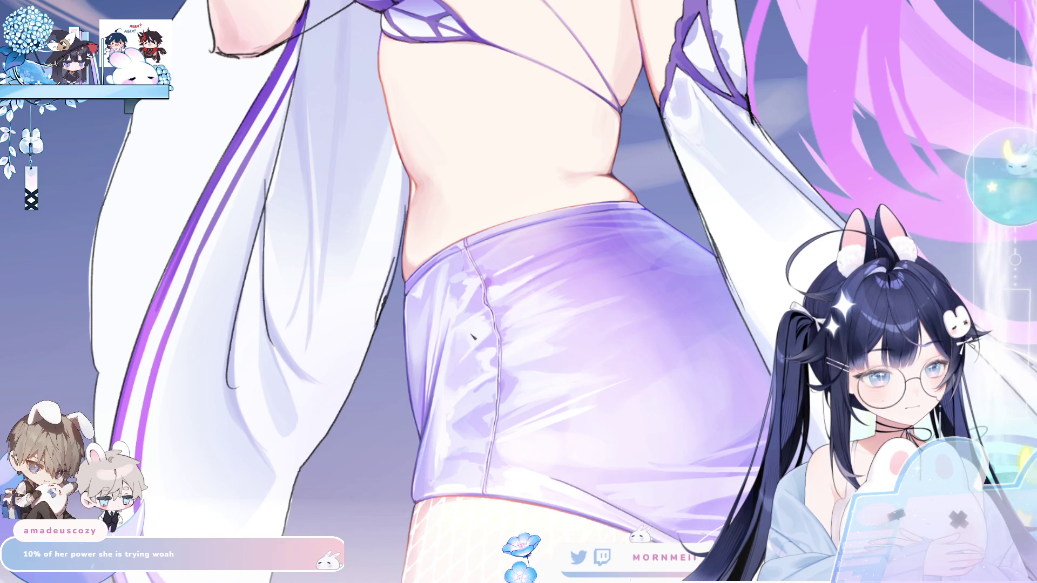
pyautogui.hotkey('ctrl', '0')
pyautogui.press('h')
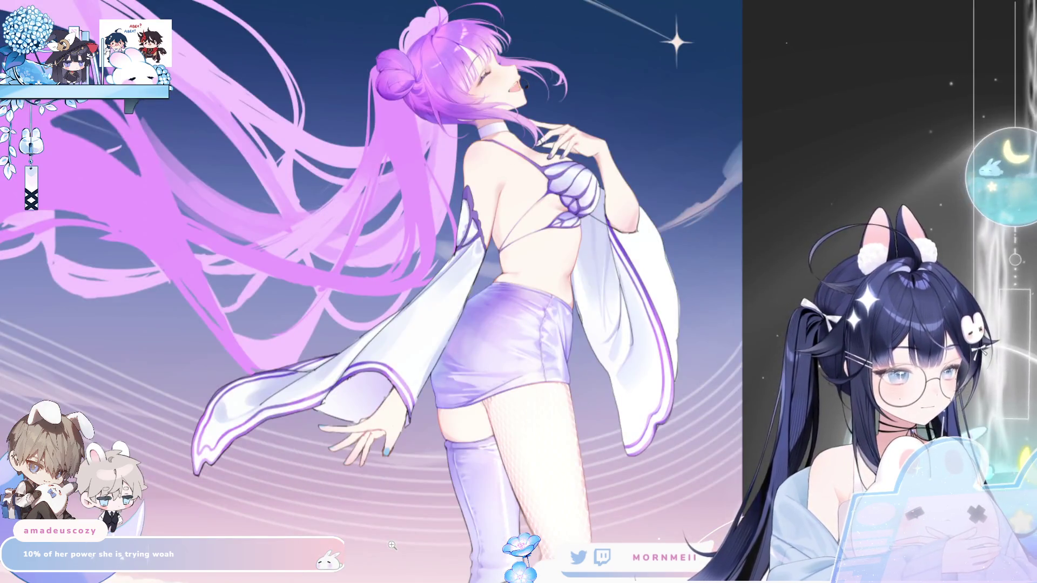
pyautogui.press('h')
# Mirror the skirt close-up back and forth to check the deepened shading against the figure
pyautogui.click(467, 344)
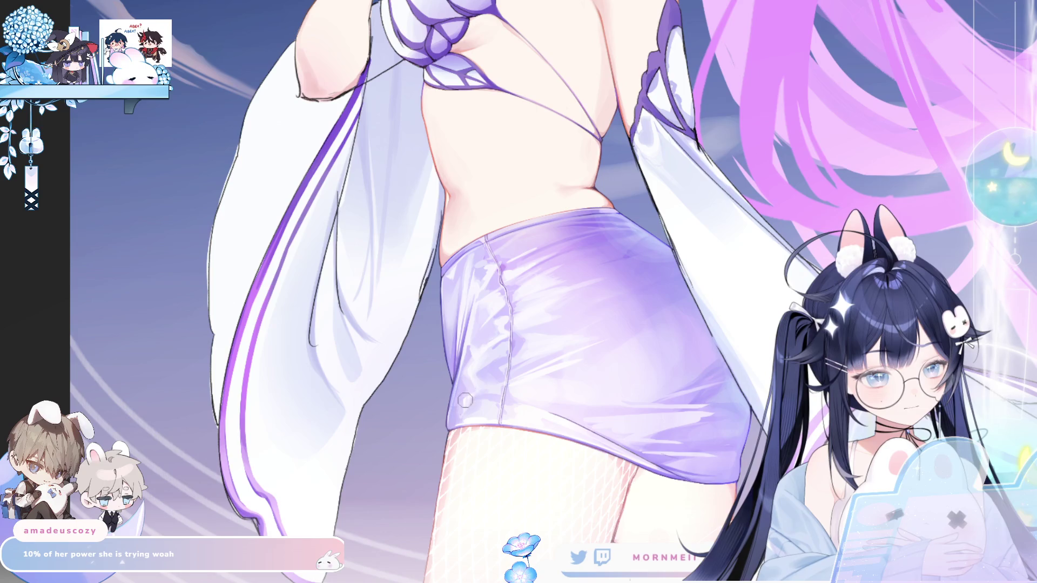
pyautogui.press('m')
pyautogui.press('m')
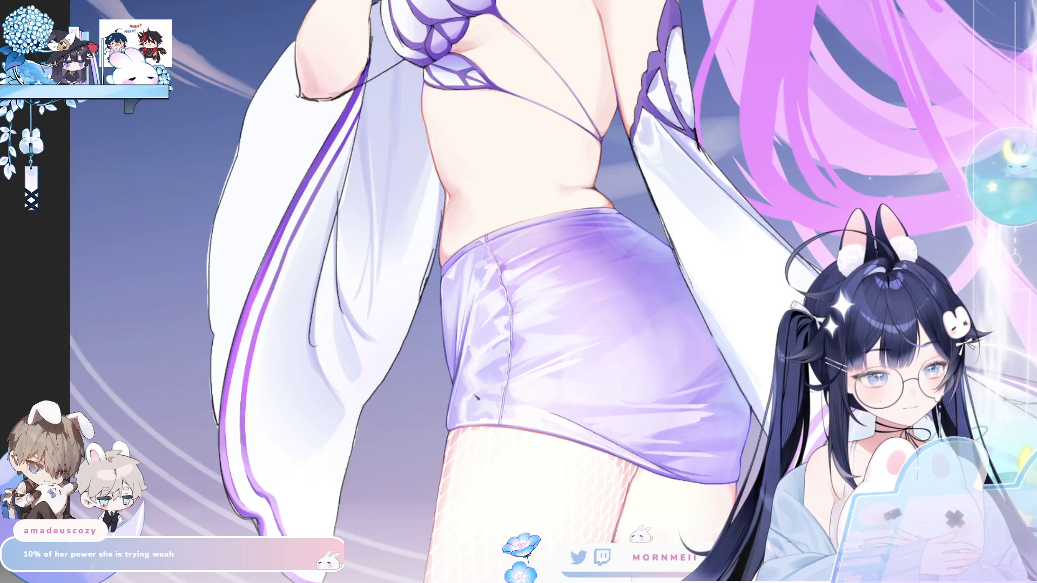
pyautogui.scroll(-2, 516, 374)
pyautogui.press('m')
pyautogui.press('m')
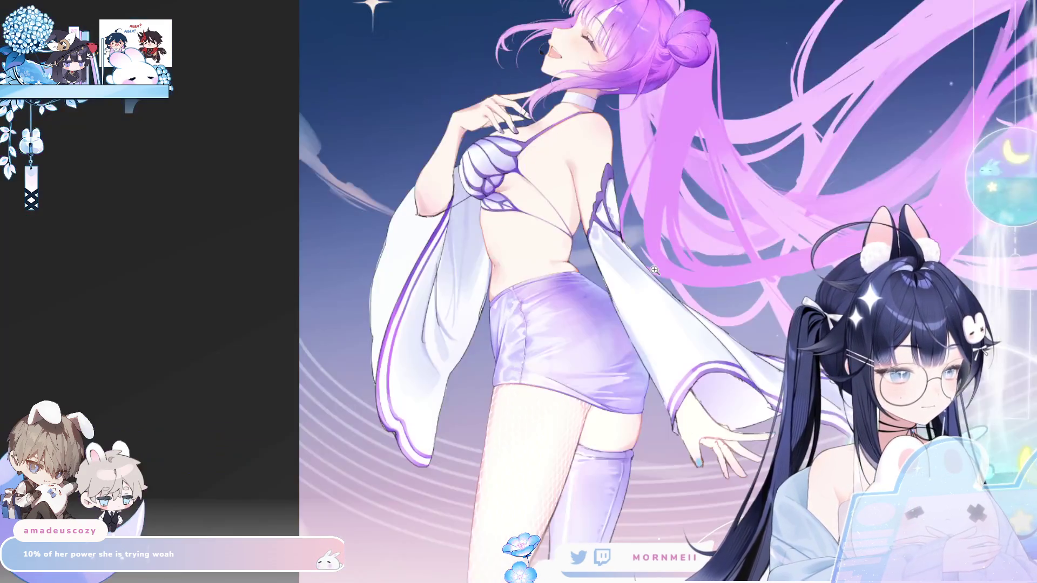
pyautogui.scroll(3, 516, 374)
pyautogui.press('m')
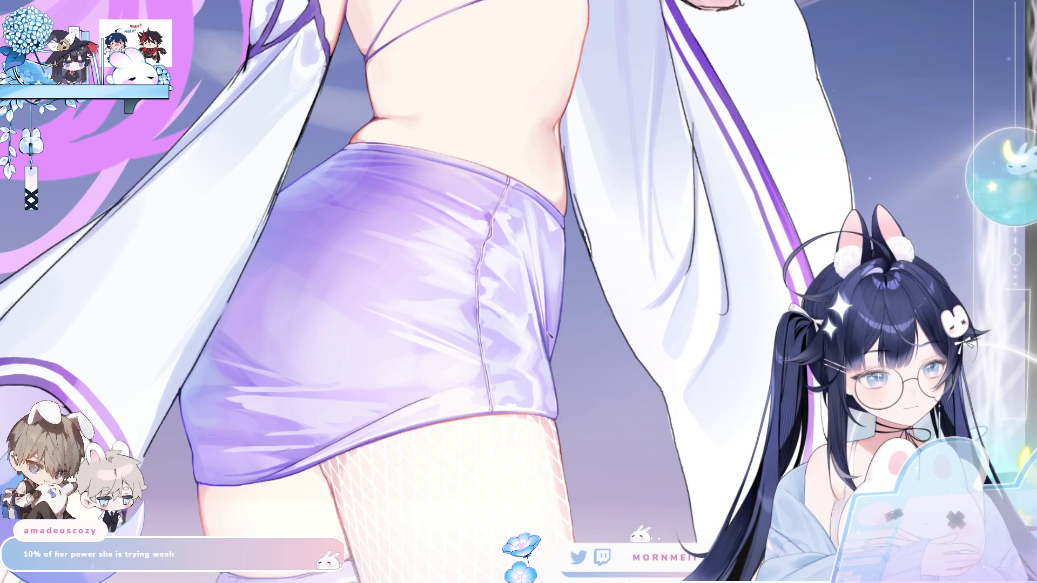
pyautogui.press('m')
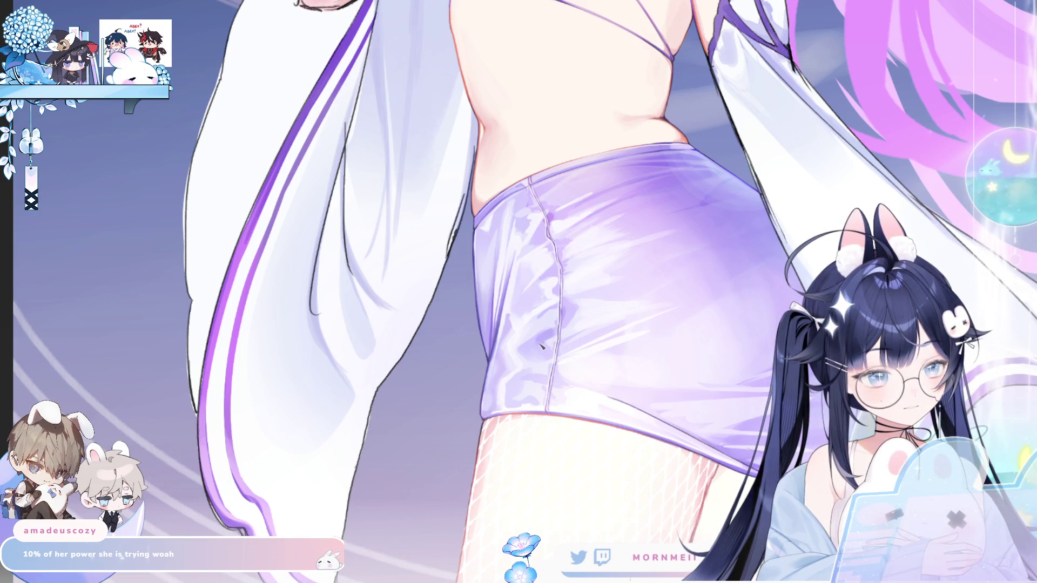
pyautogui.click(587, 308)
pyautogui.press('Right')
pyautogui.press('Left')
pyautogui.click(598, 291)
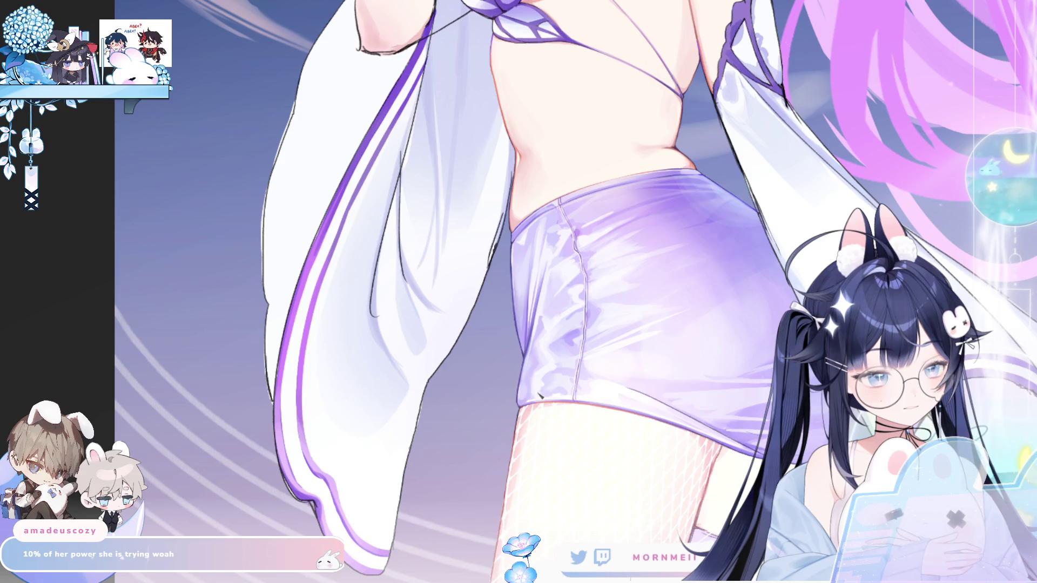
pyautogui.press('m')
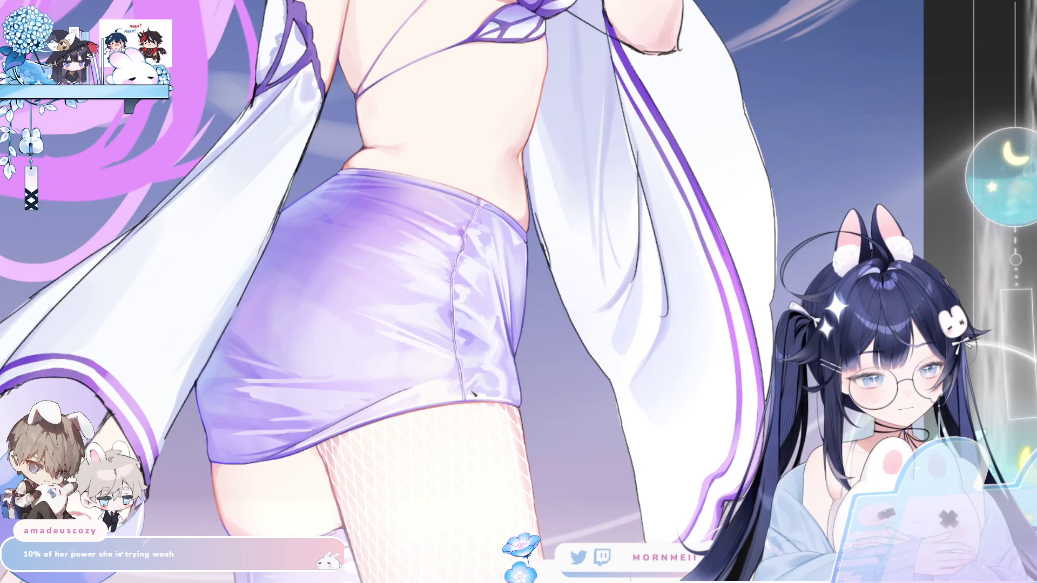
pyautogui.press('m')
pyautogui.press('m')
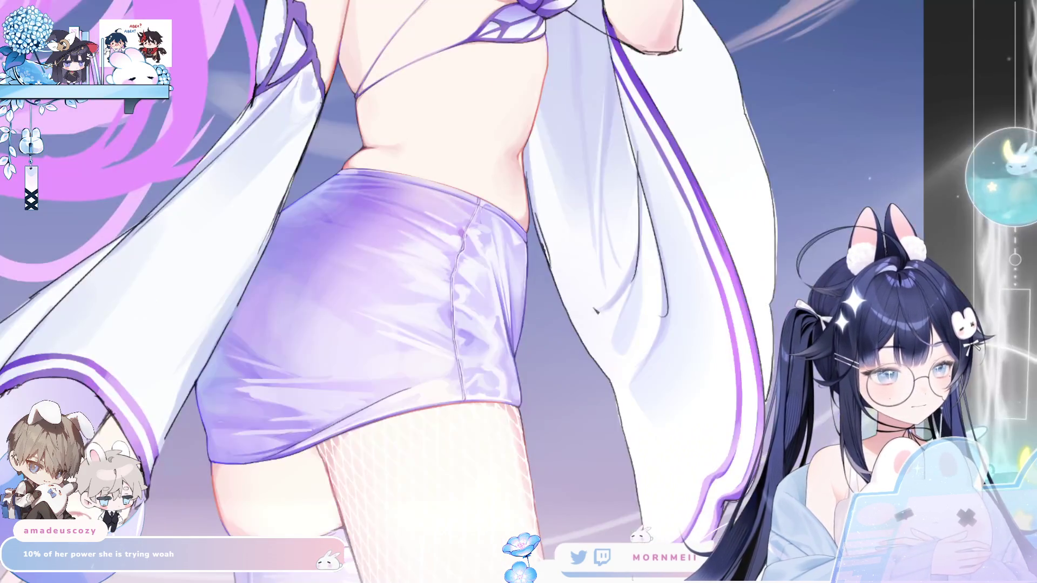
pyautogui.press('m')
pyautogui.scroll(2, 487, 381)
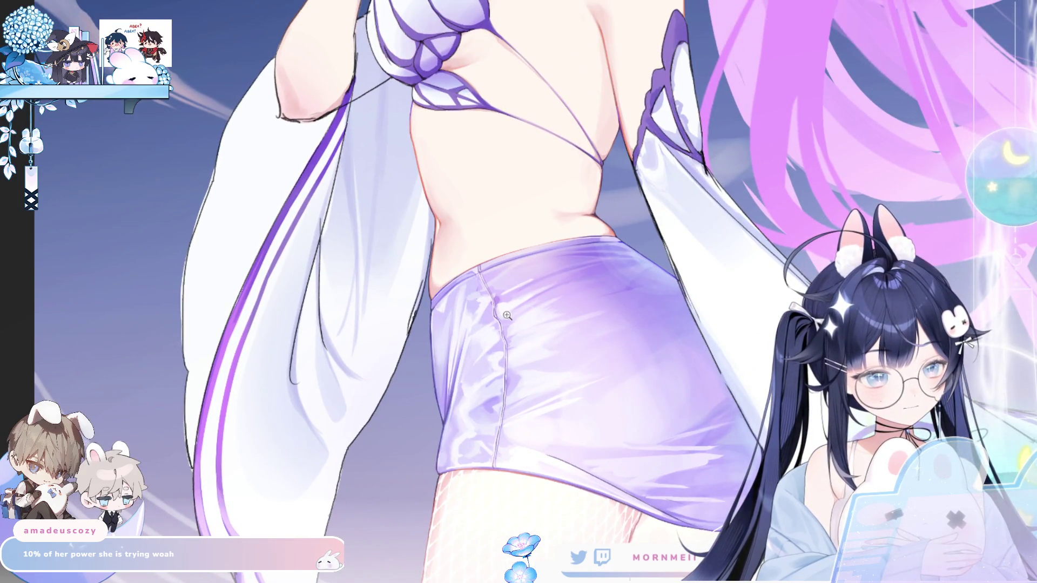
pyautogui.scroll(-3, 508, 315)
pyautogui.press('m')
pyautogui.press('m')
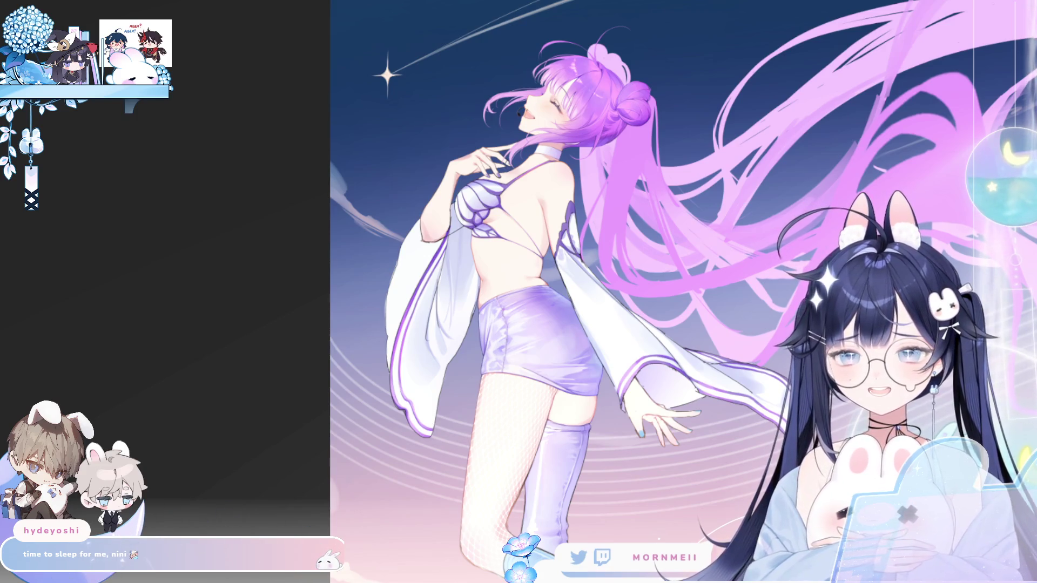
pyautogui.click(551, 316)
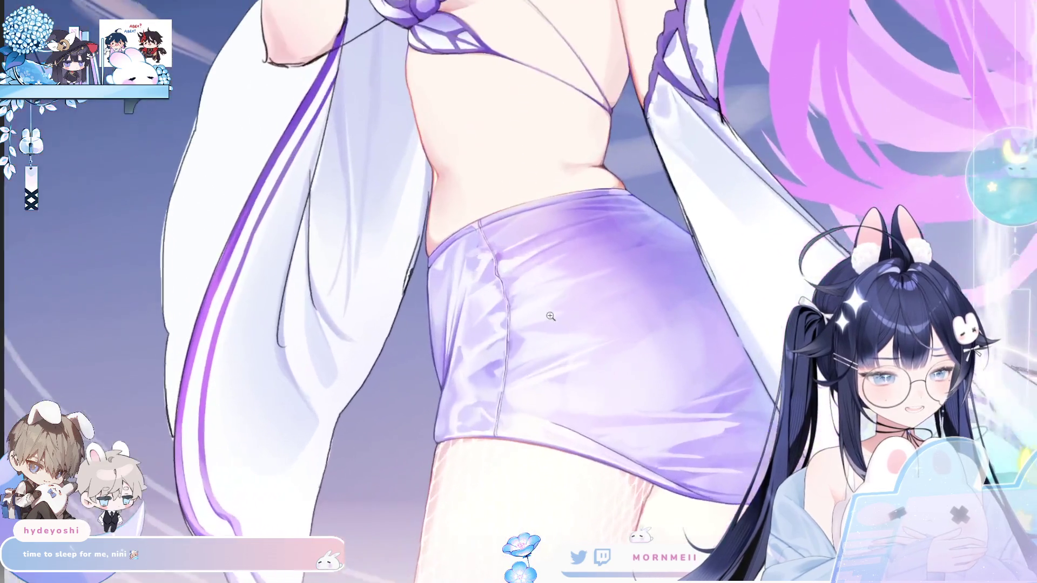
pyautogui.scroll(2, 501, 310)
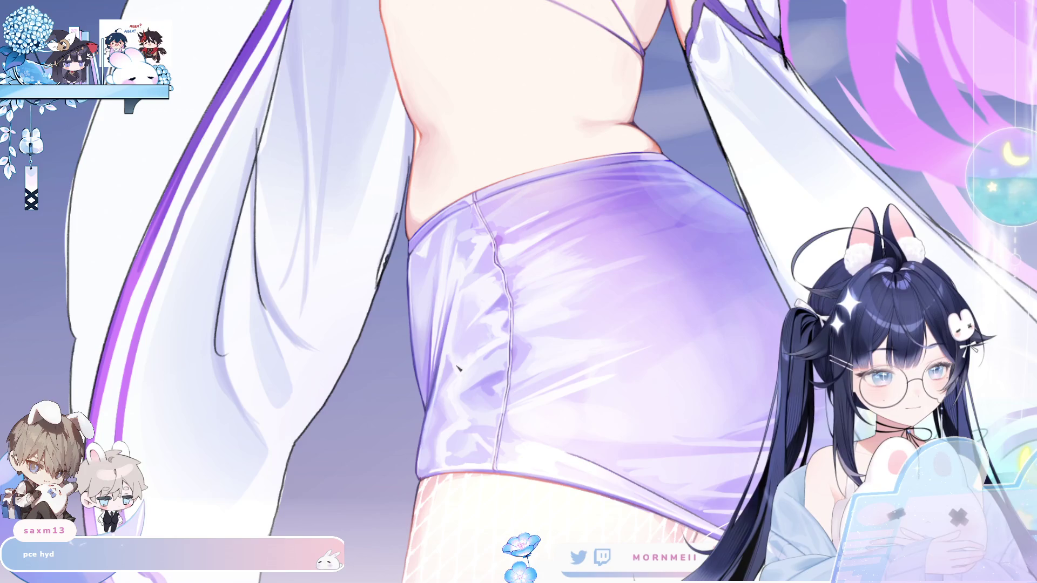
pyautogui.hotkey('ctrl', '0')
pyautogui.press('h')
pyautogui.press('h')
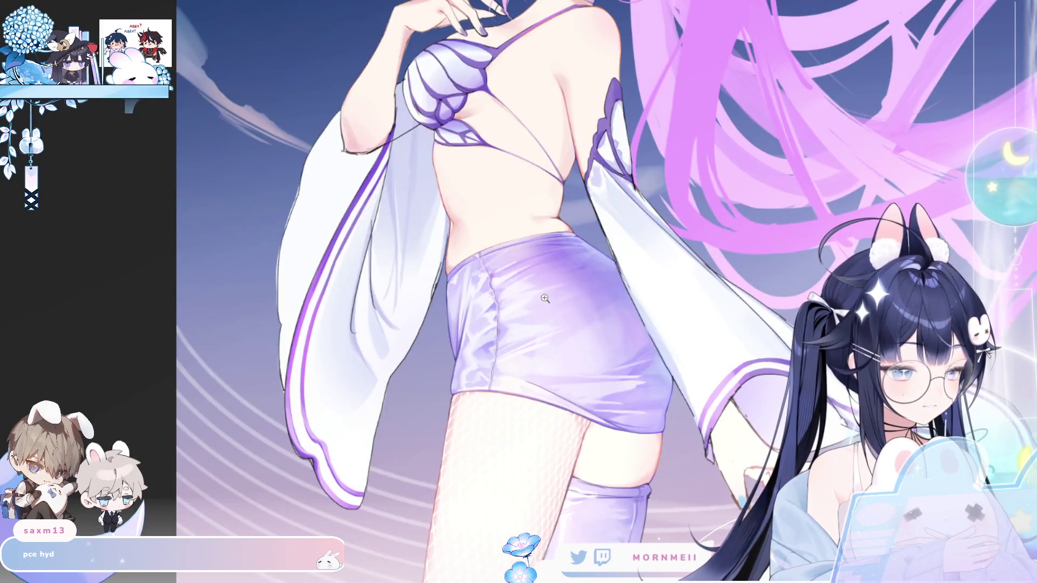
pyautogui.hotkey('ctrl', '0')
pyautogui.click(545, 298)
pyautogui.press('h')
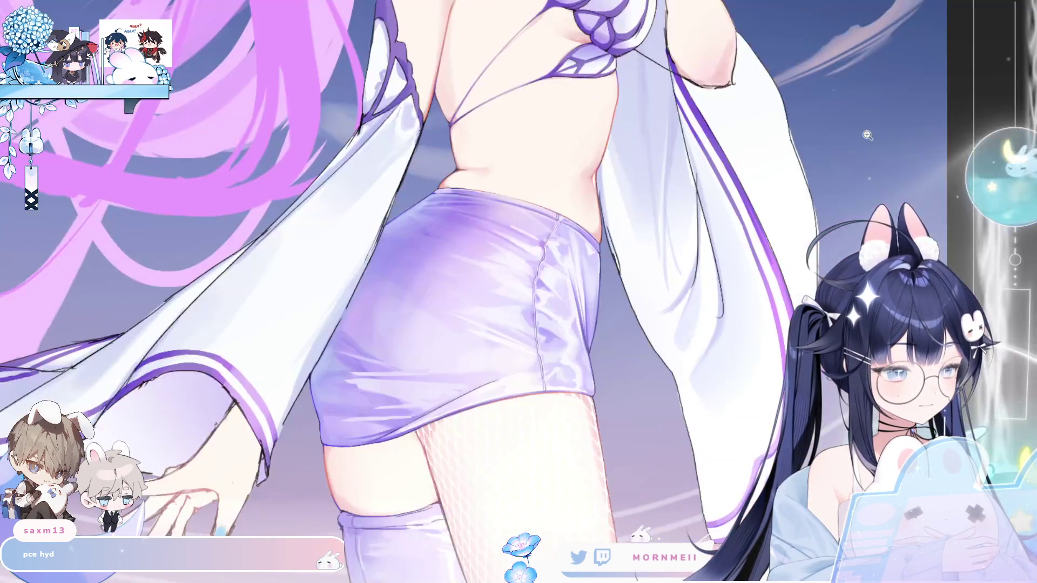
pyautogui.press('h')
pyautogui.hotkey('ctrl', '0')
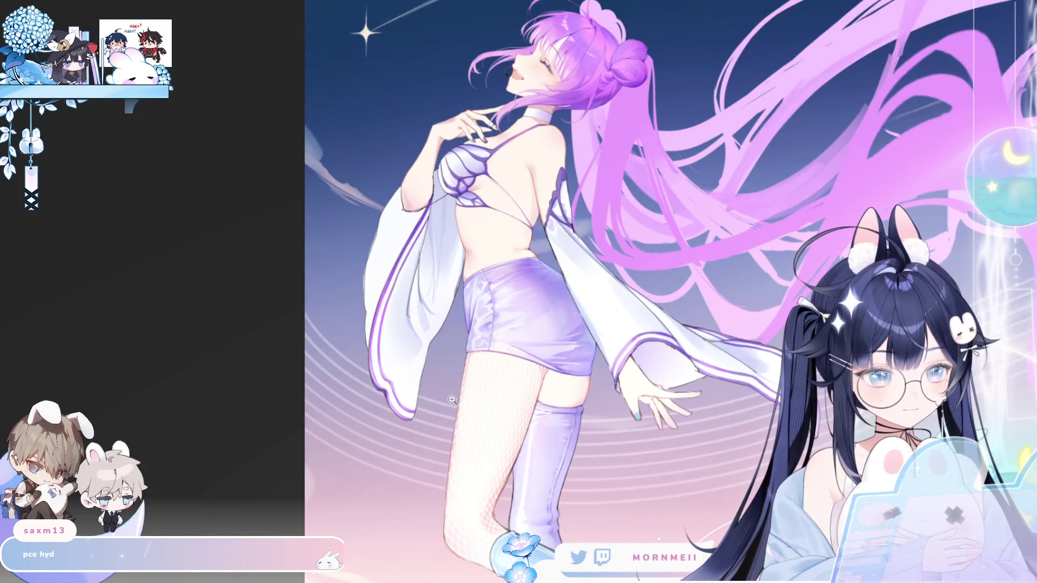
pyautogui.press('h')
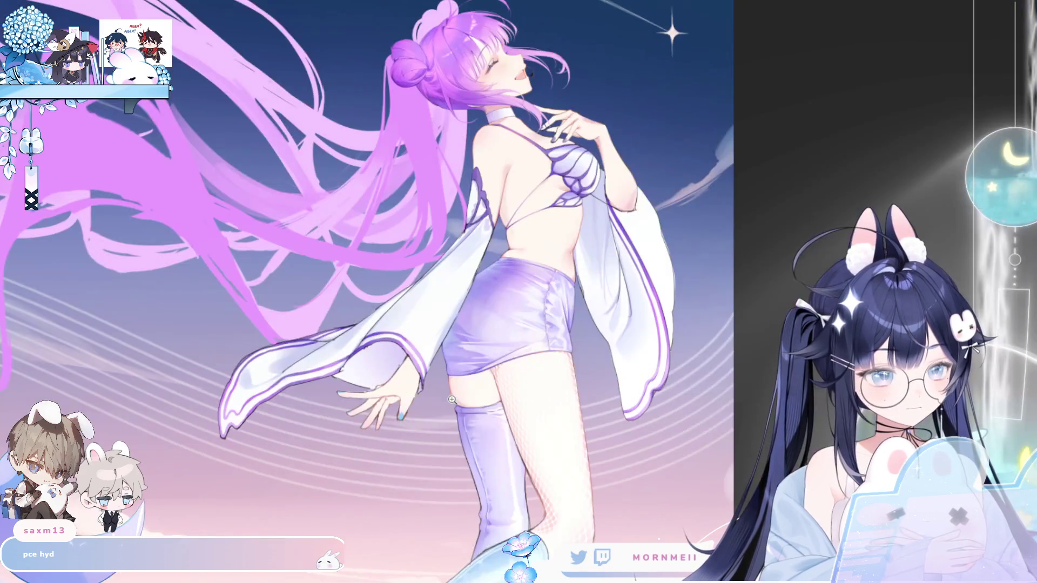
pyautogui.press('h')
pyautogui.click(493, 325)
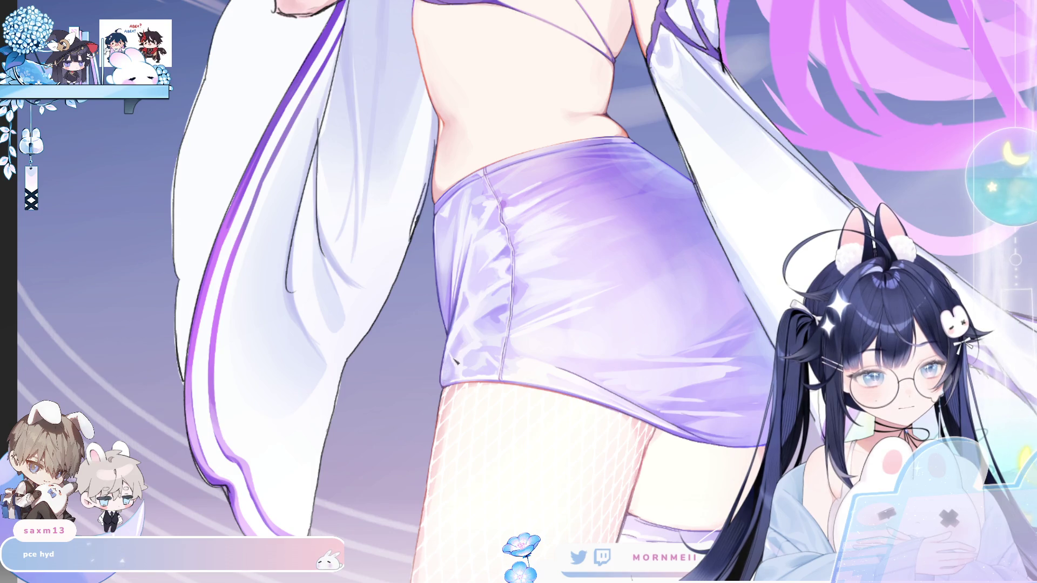
pyautogui.scroll(-3, 456, 361)
pyautogui.scroll(-2, 520, 390)
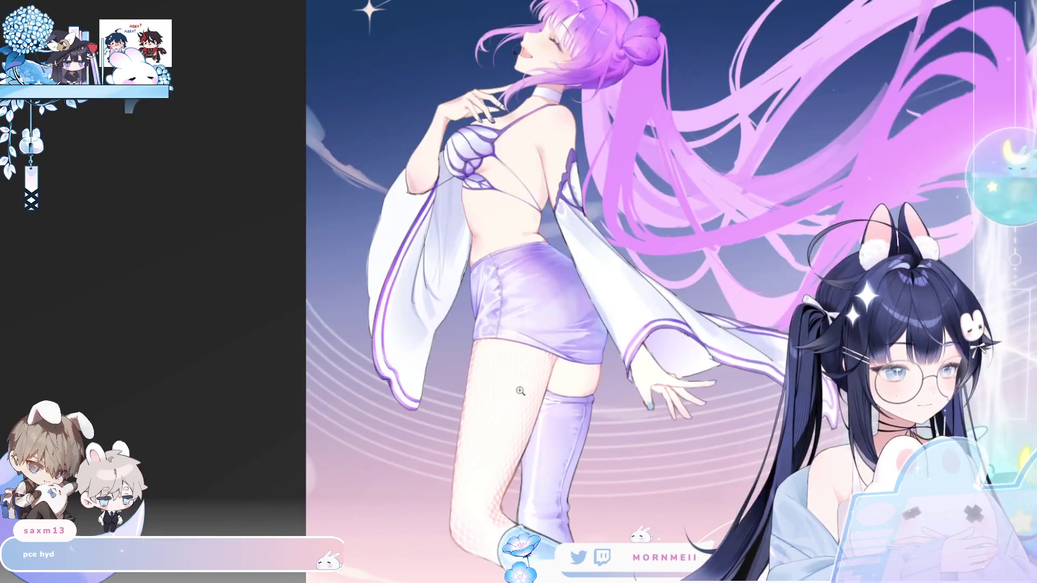
pyautogui.scroll(2, 520, 391)
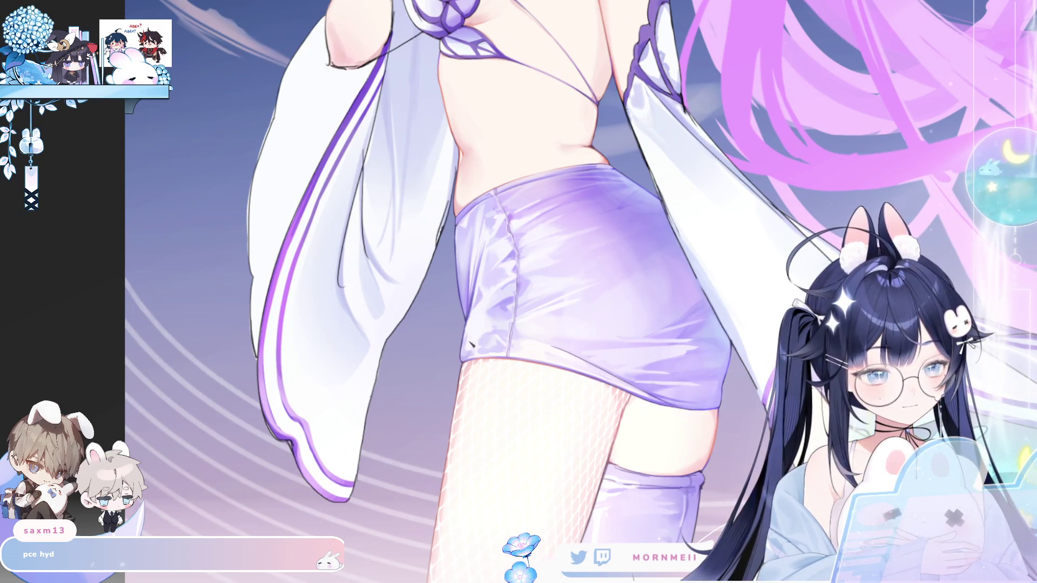
pyautogui.scroll(-2, 472, 358)
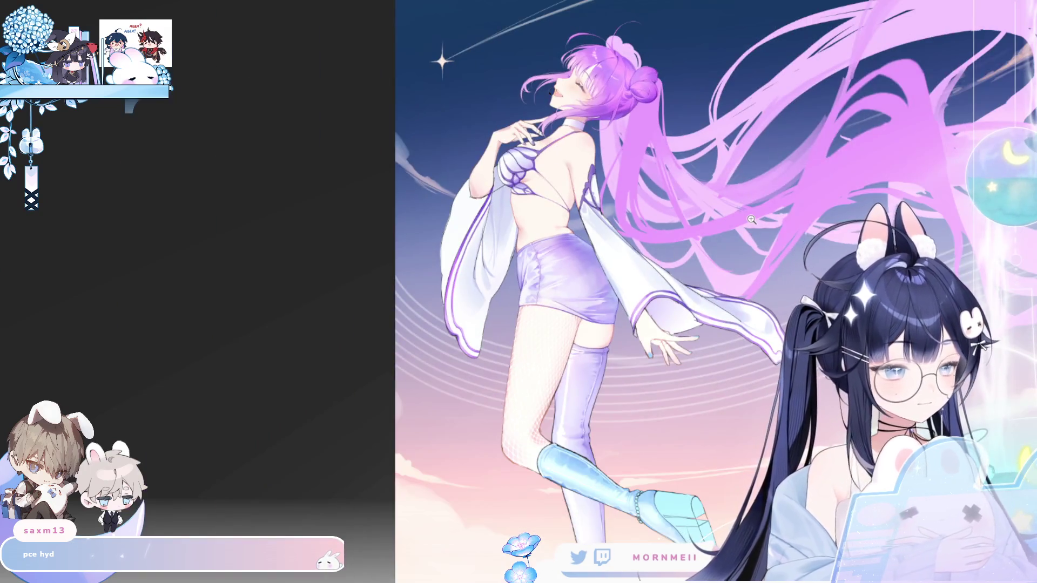
pyautogui.hscroll(3, 750, 219)
pyautogui.hscroll(-3, 751, 220)
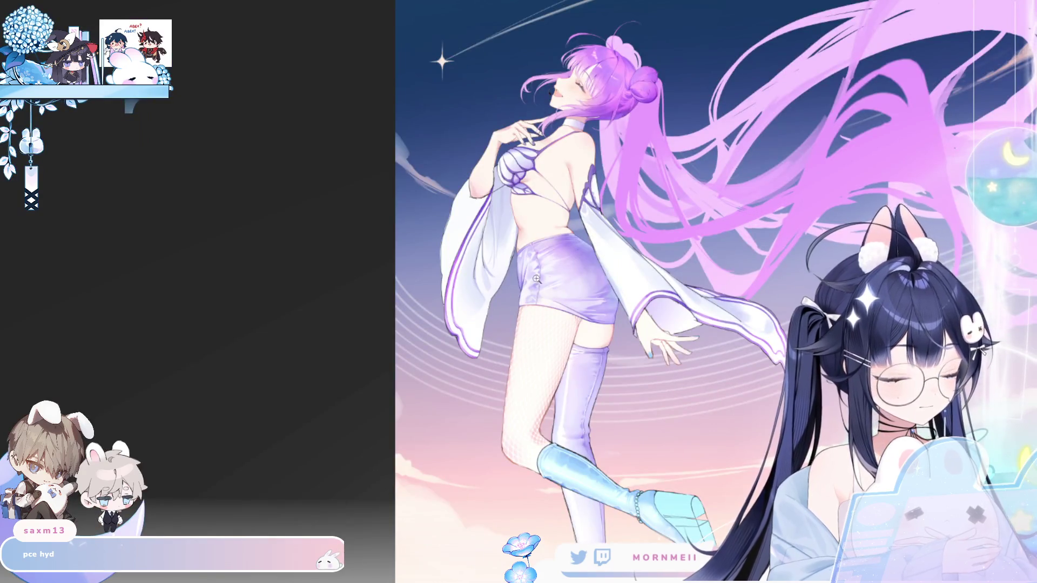
pyautogui.scroll(3, 520, 332)
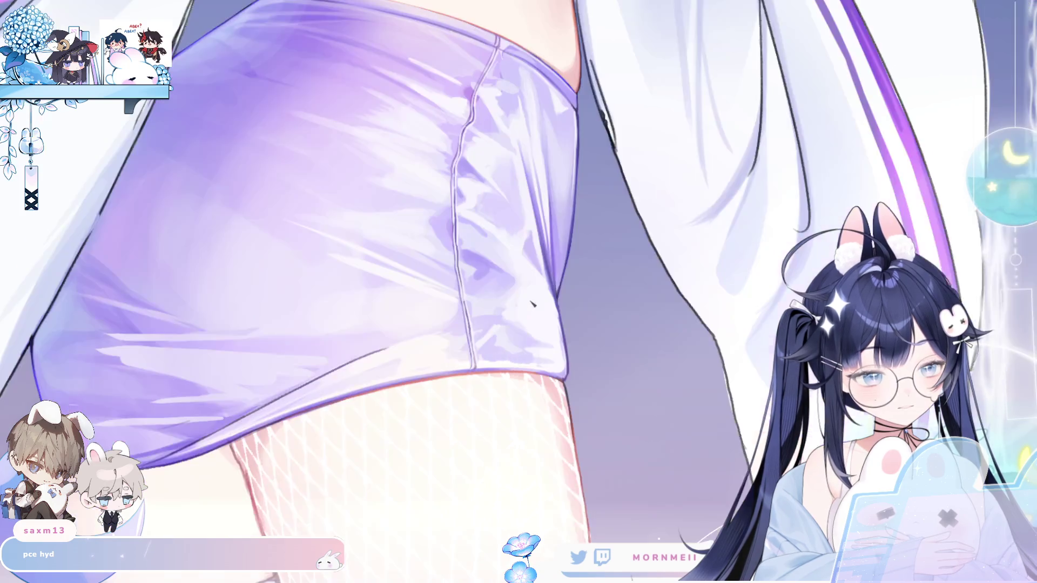
pyautogui.scroll(2, 590, 364)
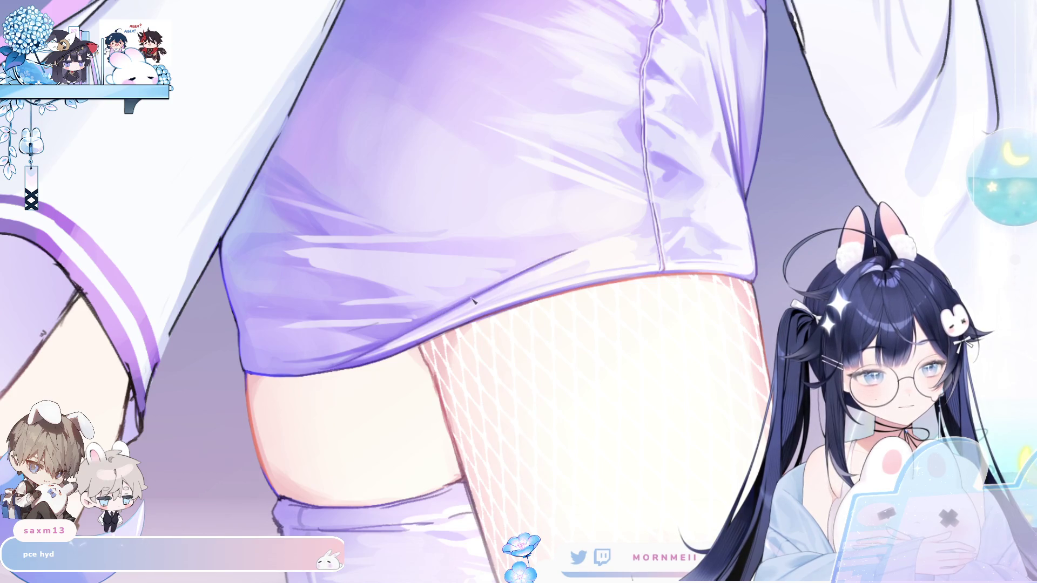
# Zoom out from the shorts close-up to show the torso, sleeves and fishnet legs
pyautogui.click(600, 258)
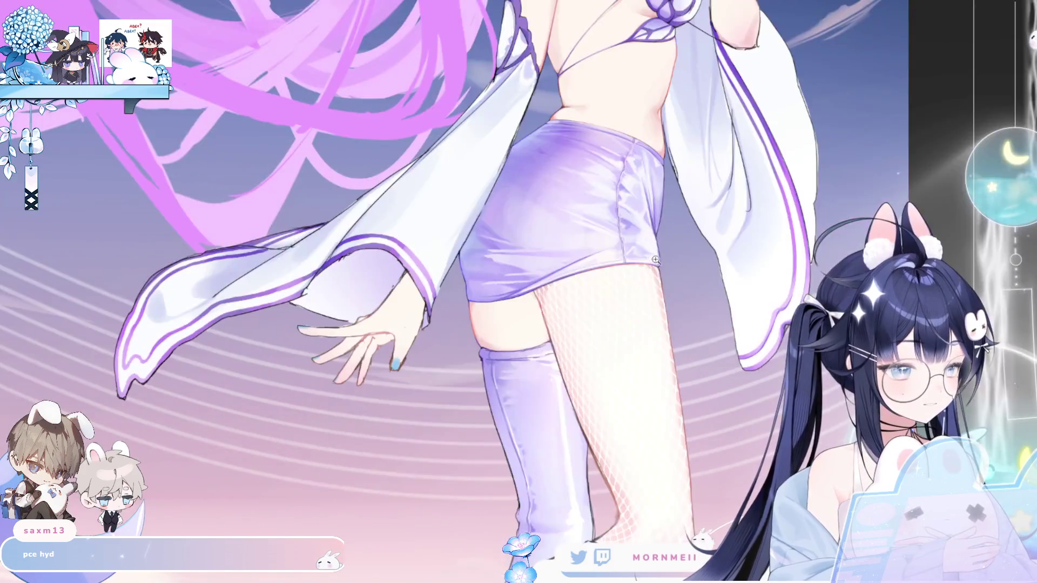
# Zoom and pan between the full figure and a close-up of the skirt hem above the fishnet thigh
pyautogui.click(617, 262)
pyautogui.moveTo(617, 262); pyautogui.dragTo(577, 287)
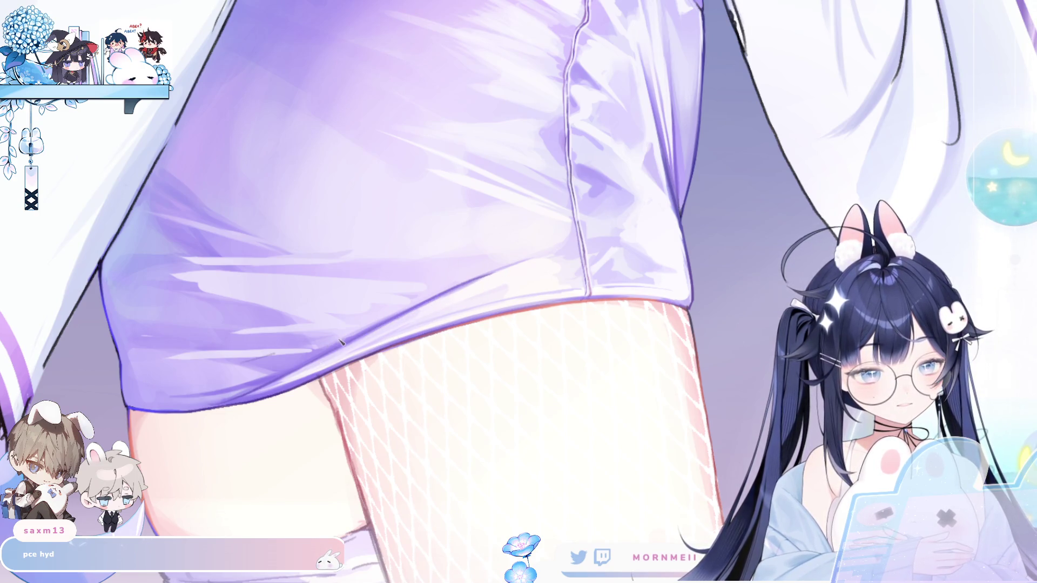
pyautogui.scroll(-3, 519, 259)
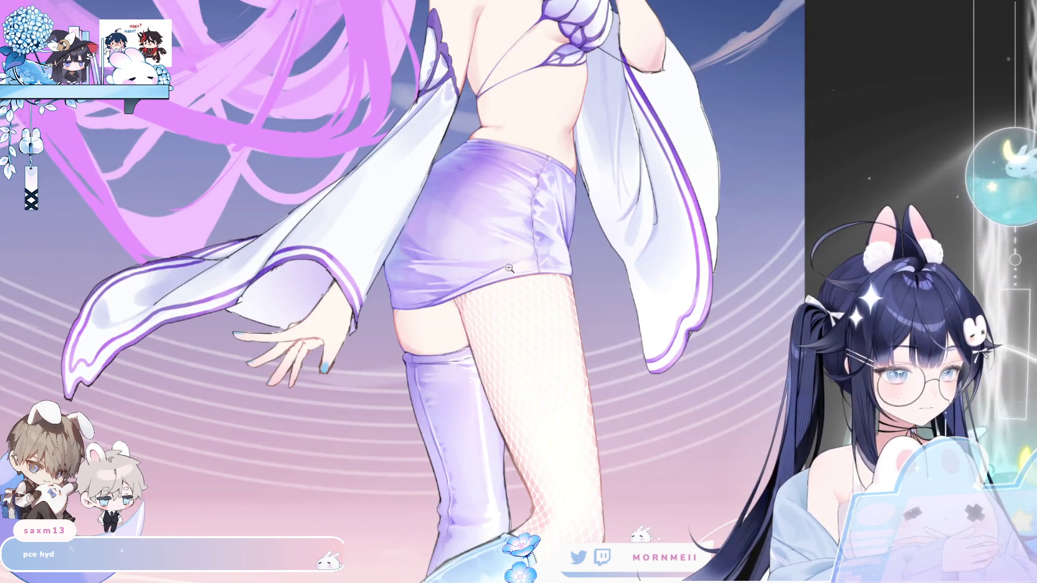
pyautogui.click(510, 268)
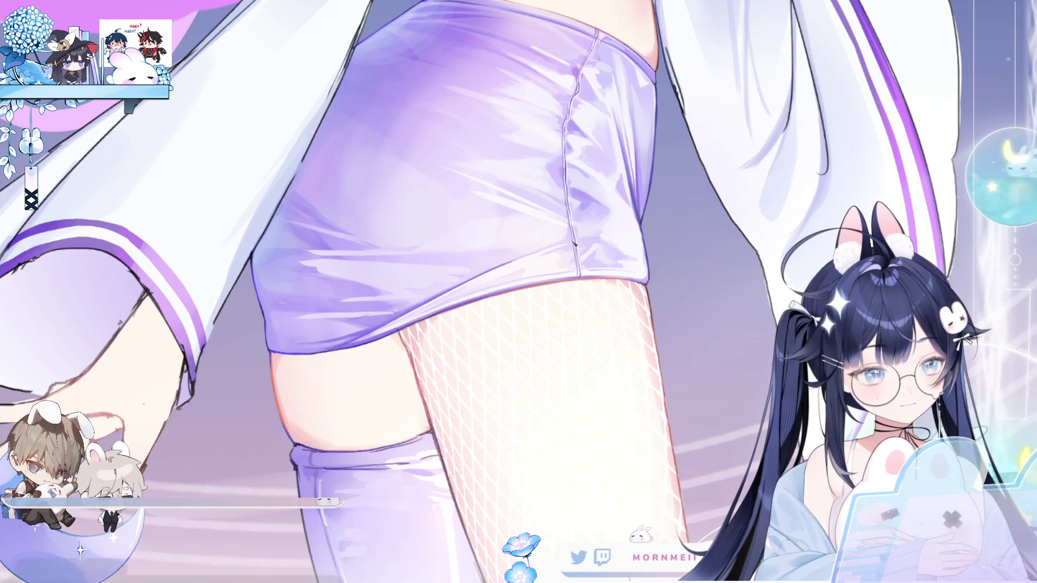
pyautogui.click(514, 264)
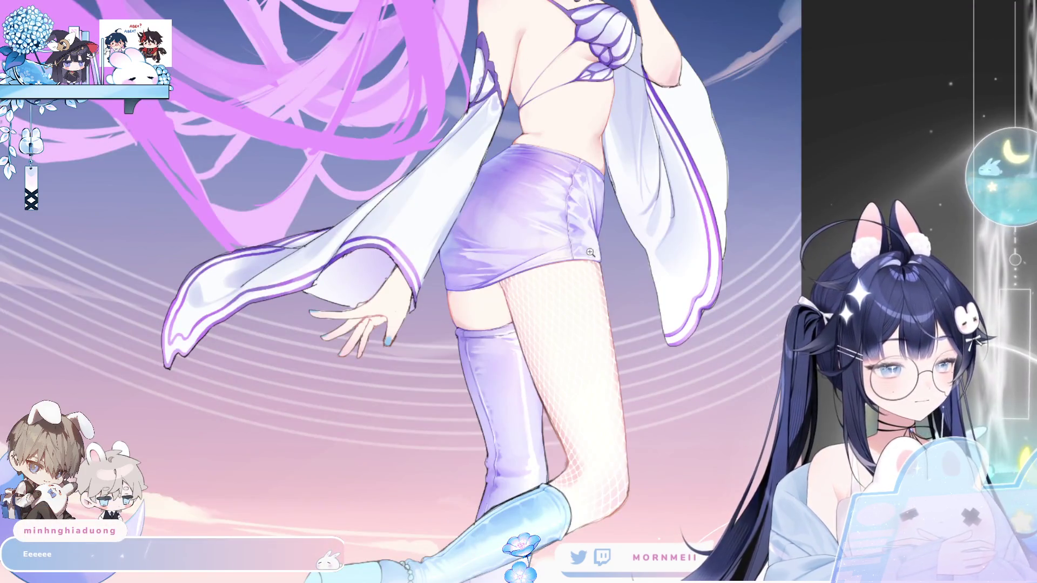
pyautogui.click(486, 243)
pyautogui.click(268, 402)
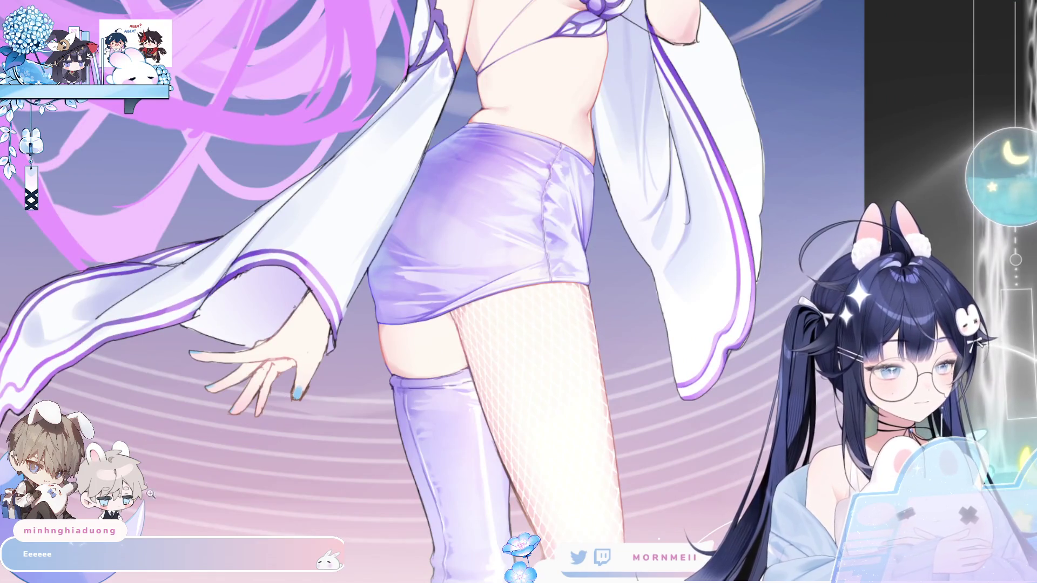
pyautogui.click(469, 280)
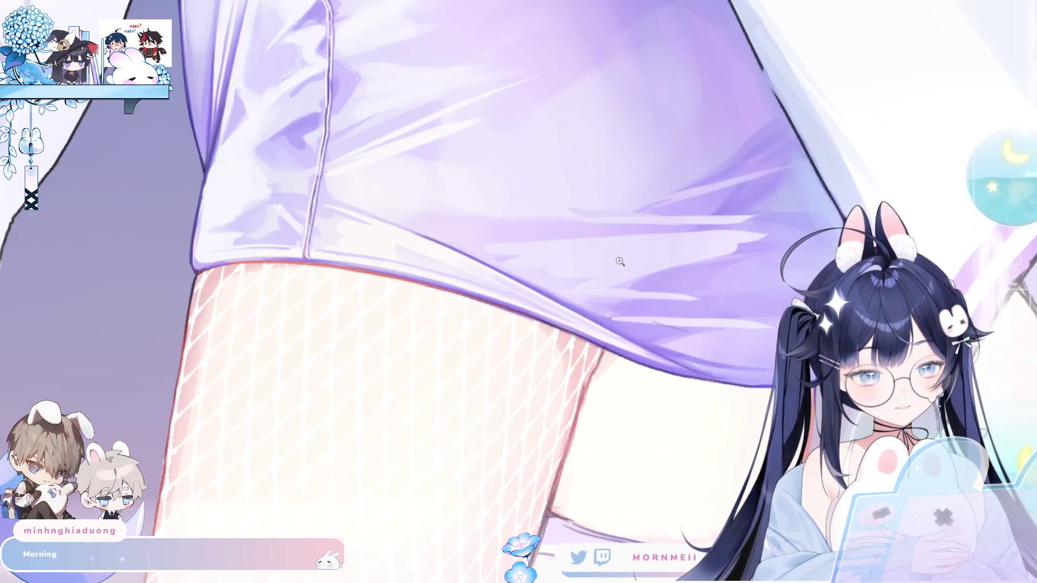
# Zoom into the skirt and reaching hand, then mirror the canvas view horizontally to check the shapes
pyautogui.click(406, 307)
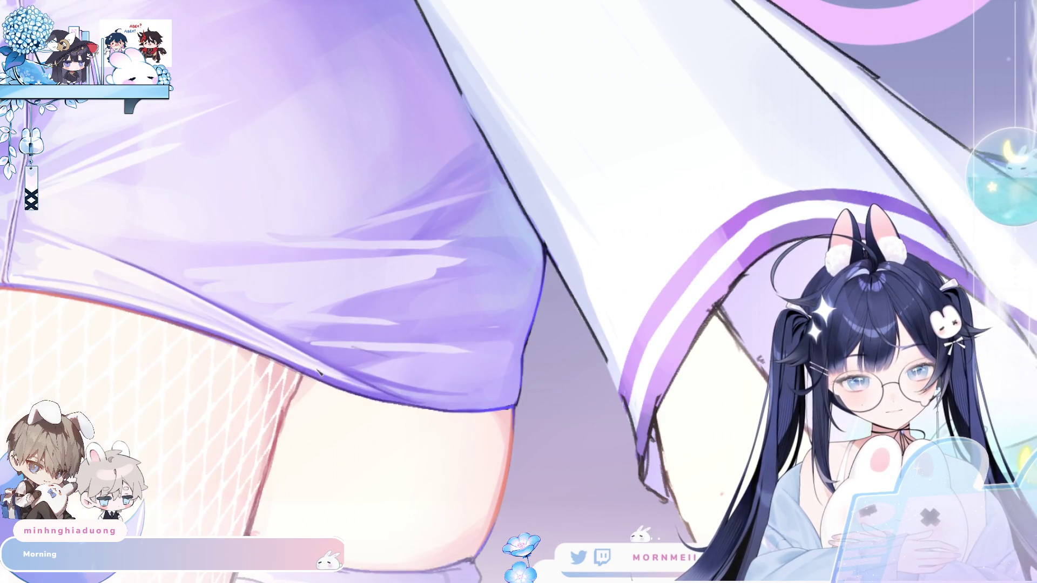
pyautogui.click(329, 289)
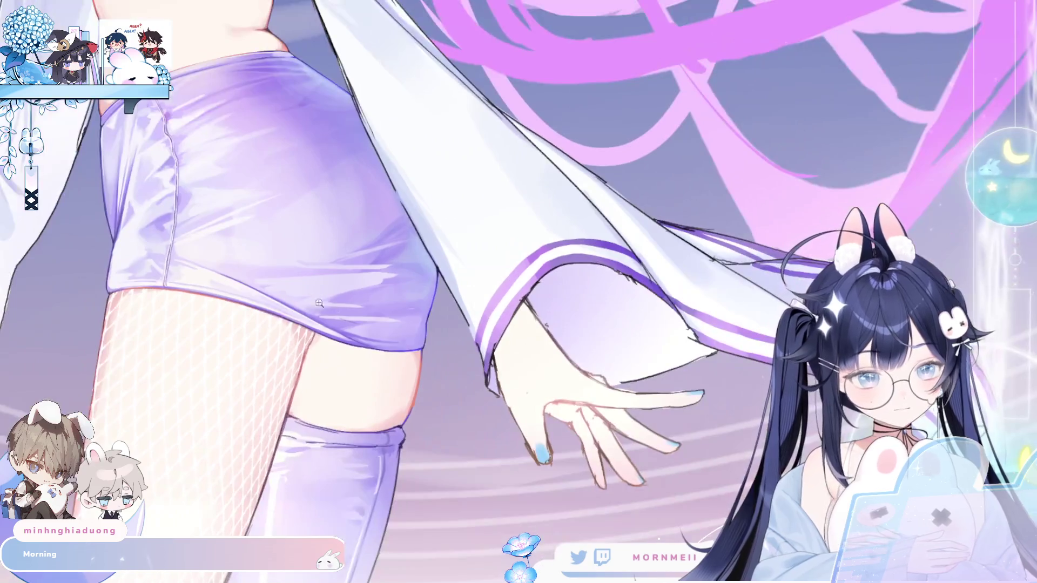
pyautogui.click(216, 242)
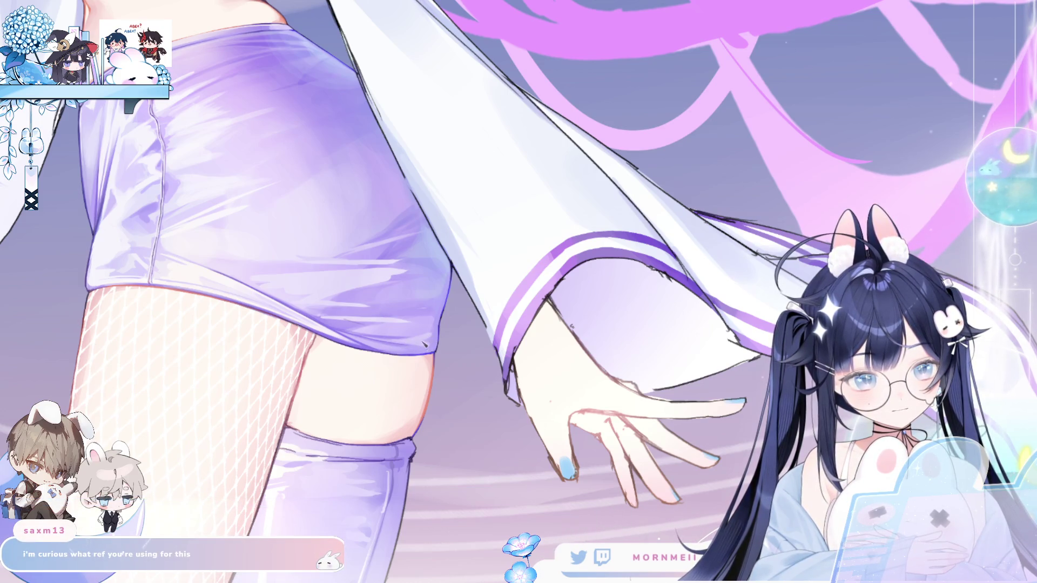
pyautogui.press('m')
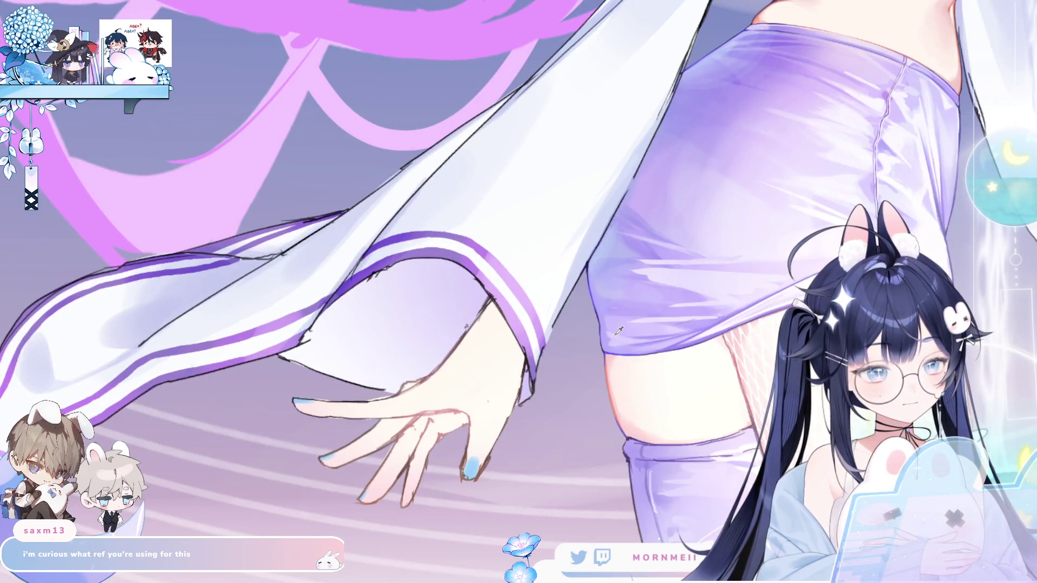
# Alternate mirrored and normal orientations while zooming out to the full figure and back to the skirt
pyautogui.press('m')
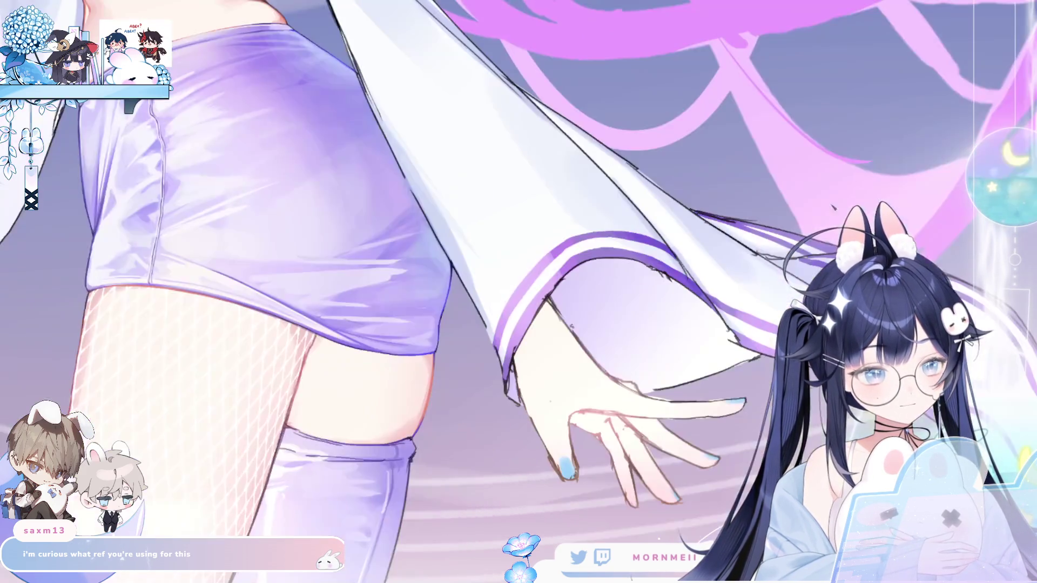
pyautogui.hotkey('ctrl', '-')
pyautogui.press('m')
pyautogui.press('m')
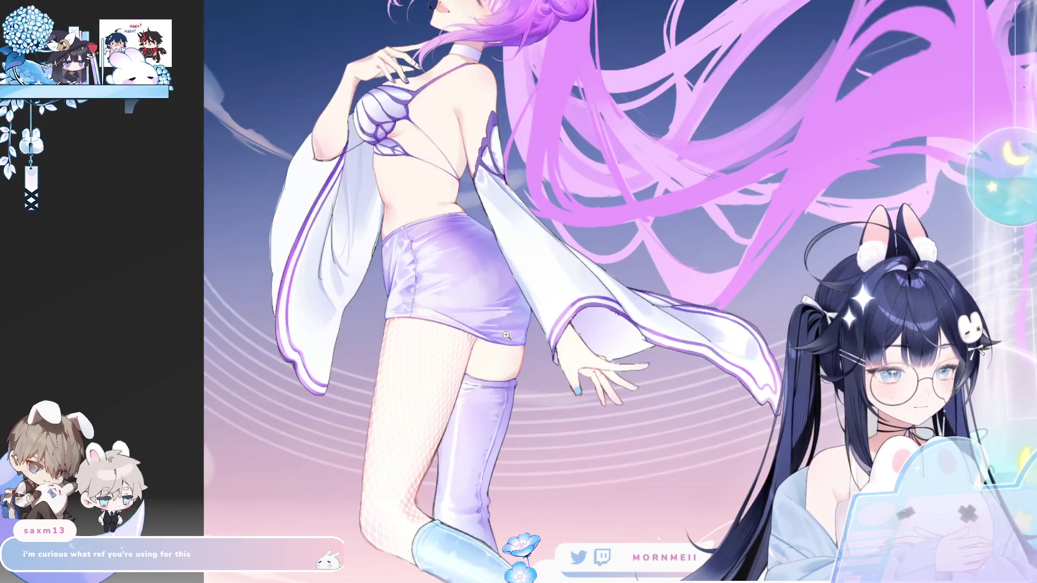
pyautogui.hotkey('ctrl', '-')
pyautogui.press('m')
pyautogui.hotkey('ctrl', '+')
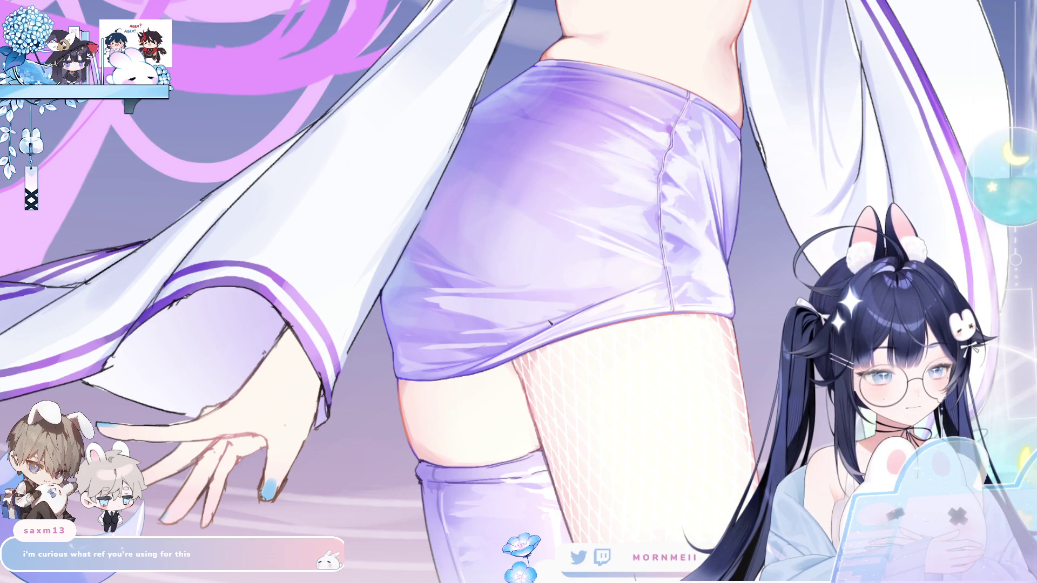
pyautogui.scroll(-3, 519, 331)
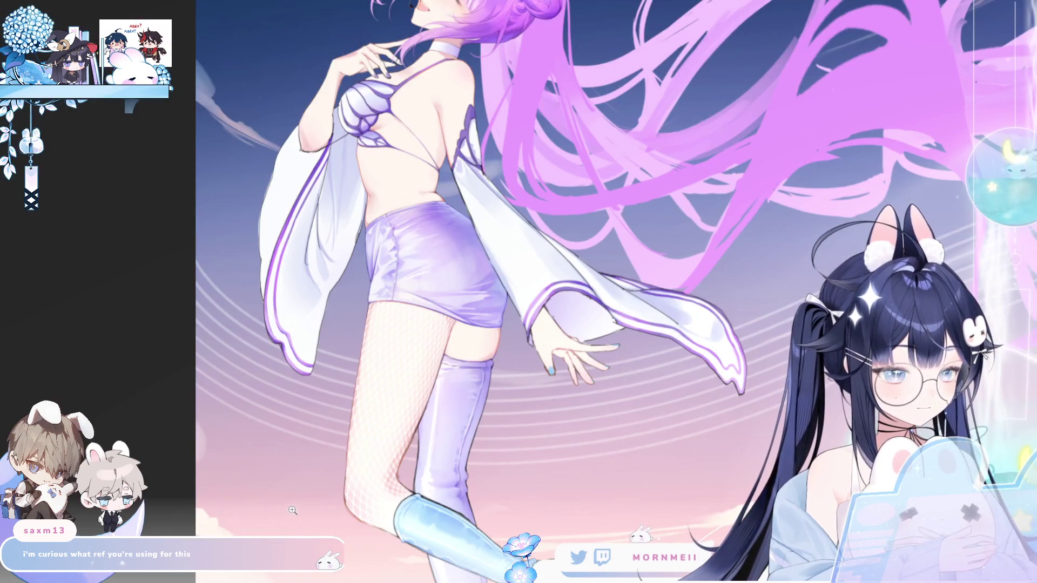
# Restore the normal orientation, briefly mirroring the full figure once more before ending unflipped
pyautogui.press('h')
pyautogui.scroll(3, 565, 324)
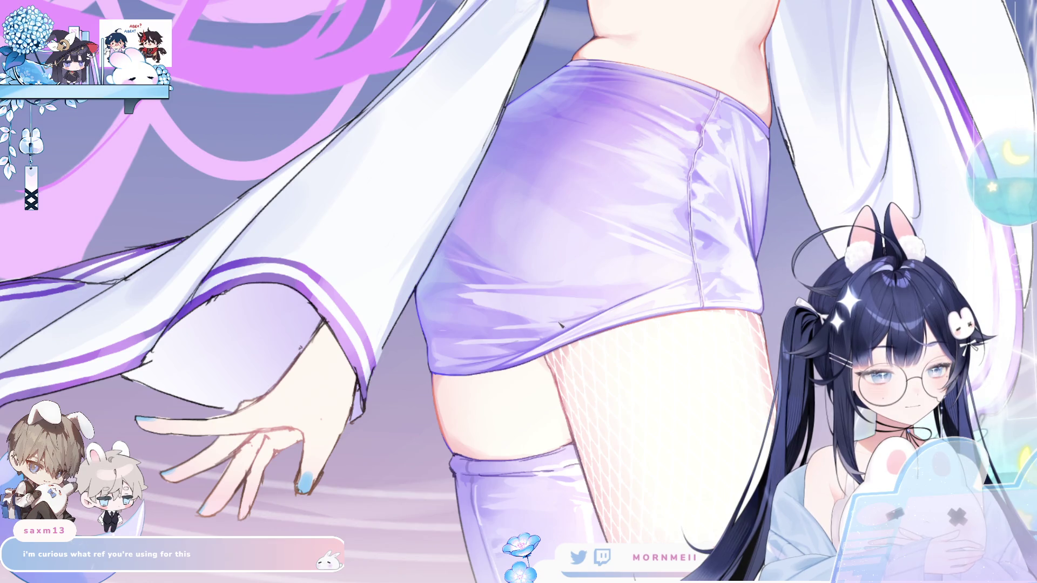
pyautogui.scroll(-3, 625, 308)
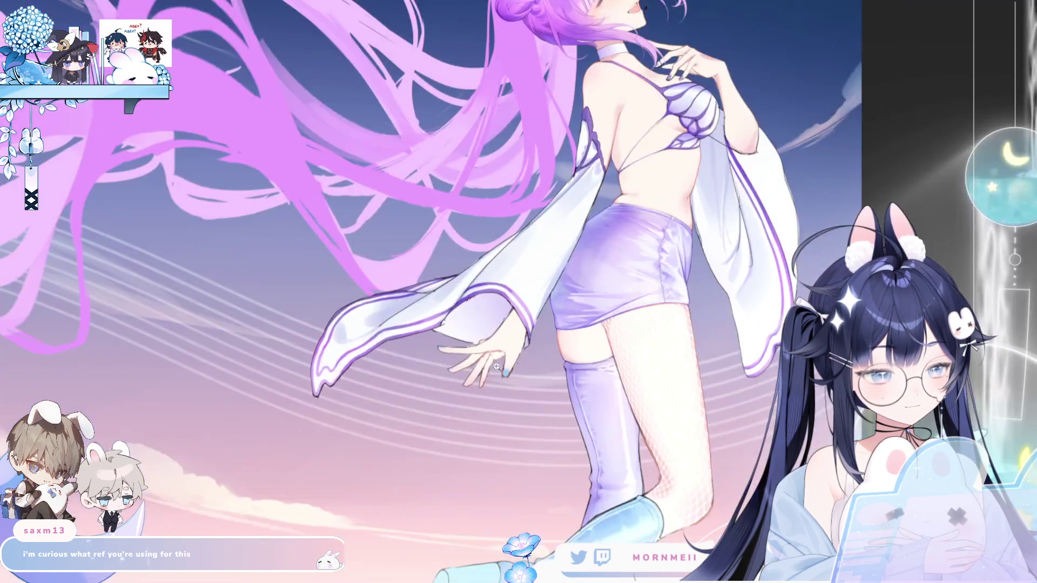
pyautogui.press('h')
pyautogui.press('h')
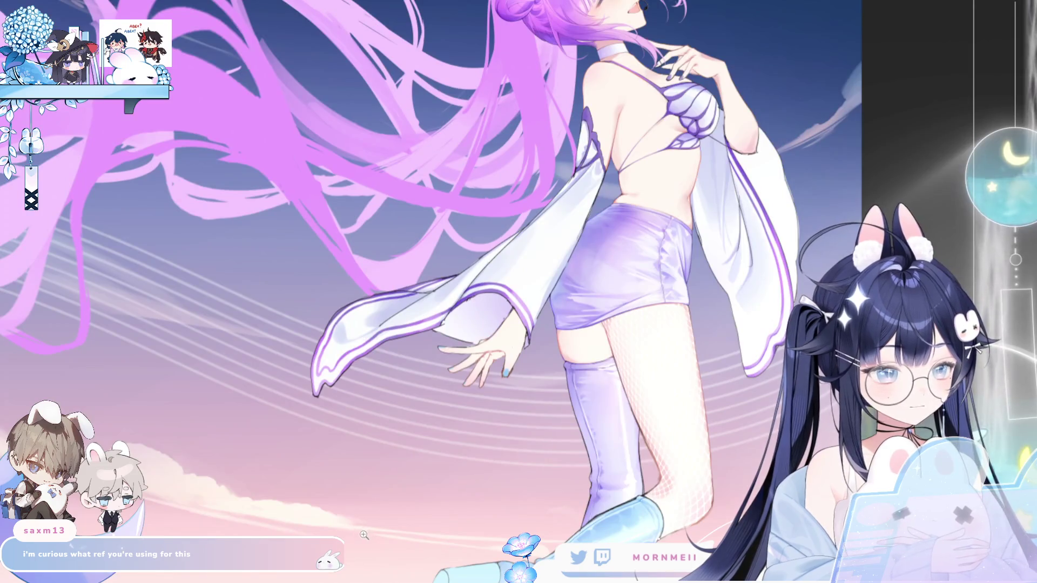
pyautogui.press('h')
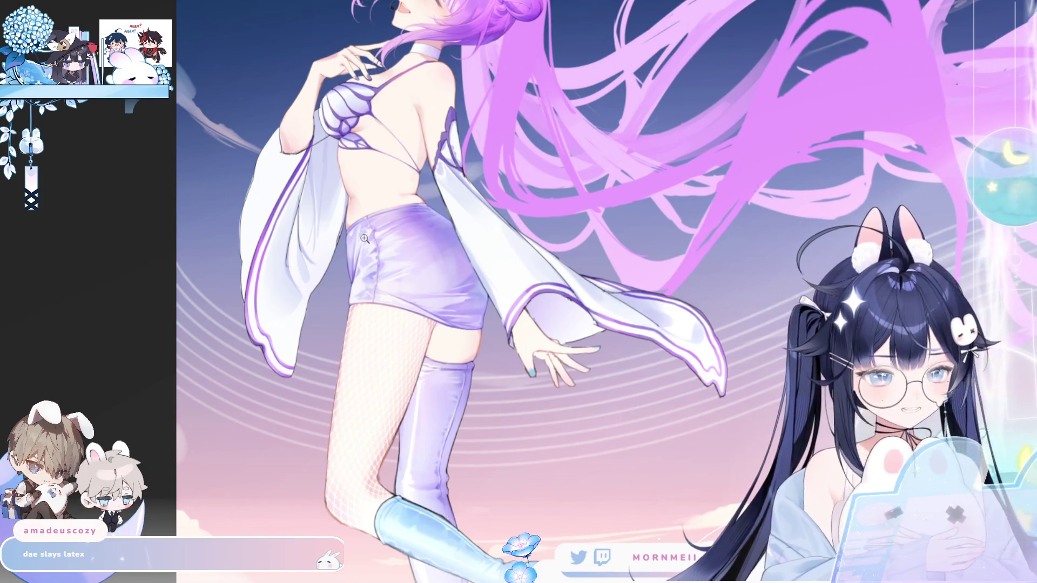
# Magnify the glossy purple shorts for a close view
pyautogui.click(364, 243)
pyautogui.scroll(1, 392, 231)
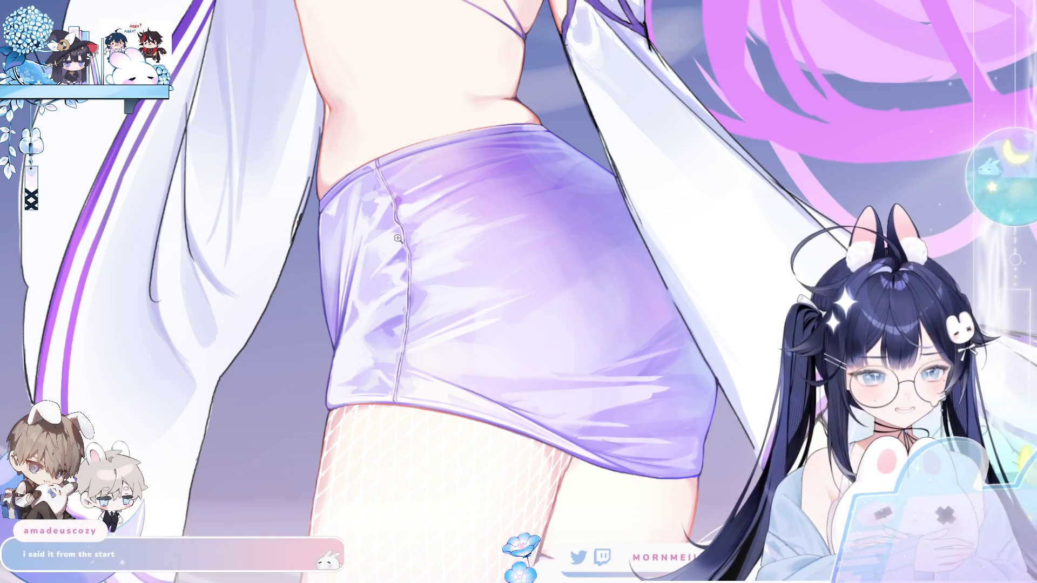
pyautogui.scroll(1, 376, 239)
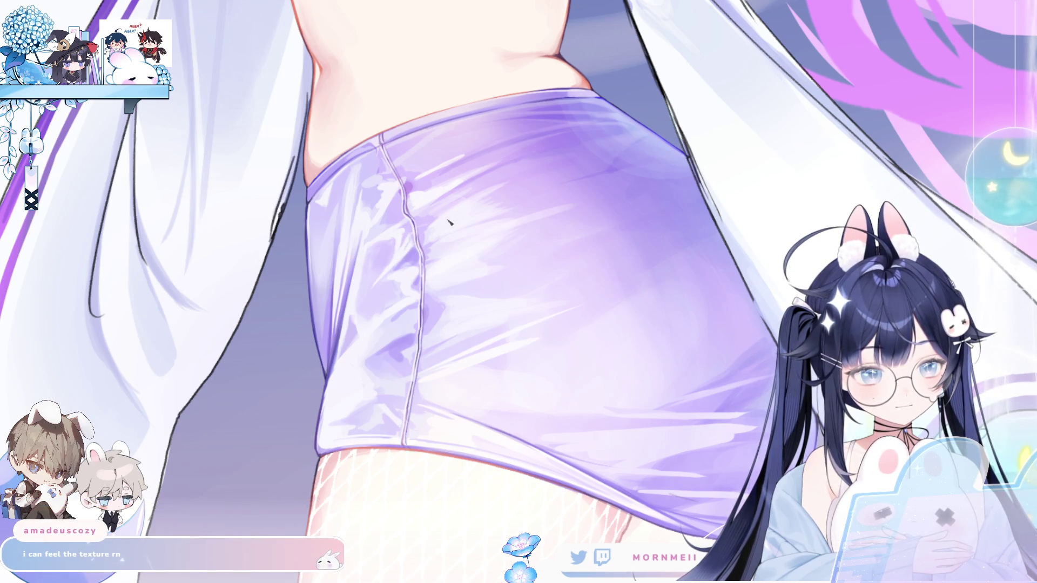
pyautogui.scroll(-3, 449, 221)
pyautogui.press('m')
pyautogui.press('m')
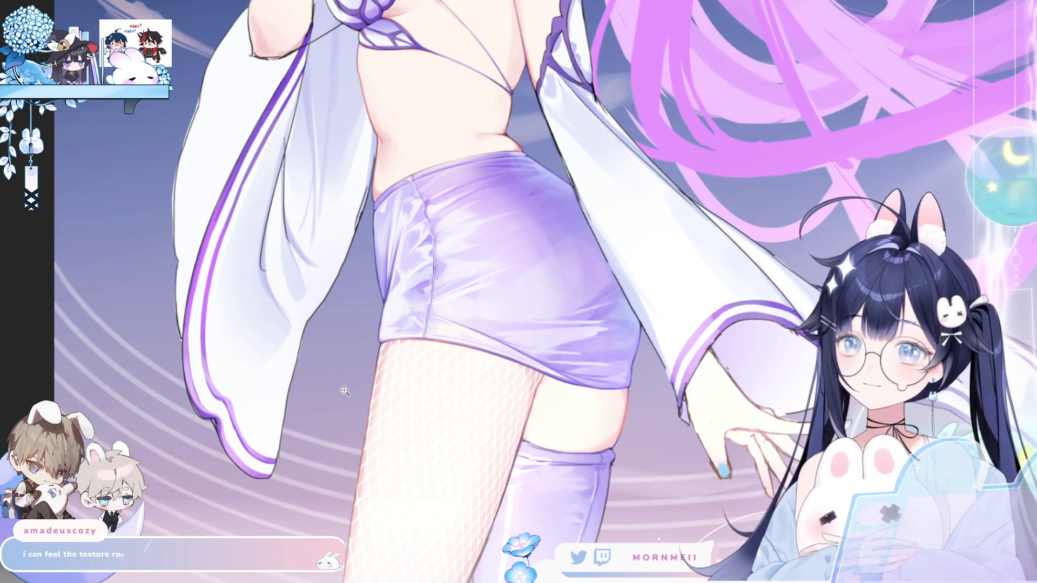
pyautogui.press('h')
pyautogui.press('h')
pyautogui.scroll(2, 400, 310)
pyautogui.scroll(2, 399, 310)
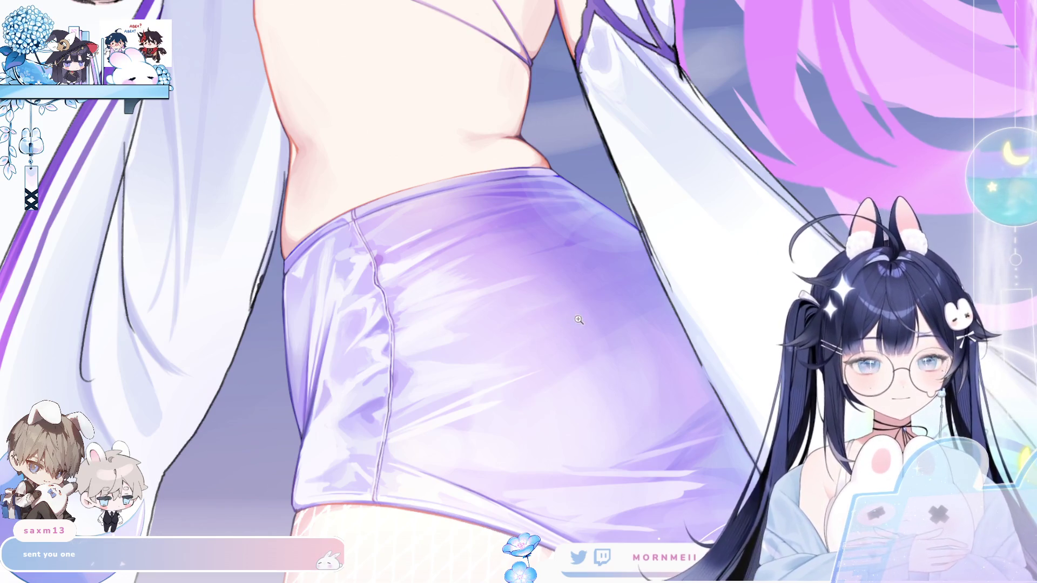
pyautogui.scroll(-5, 579, 320)
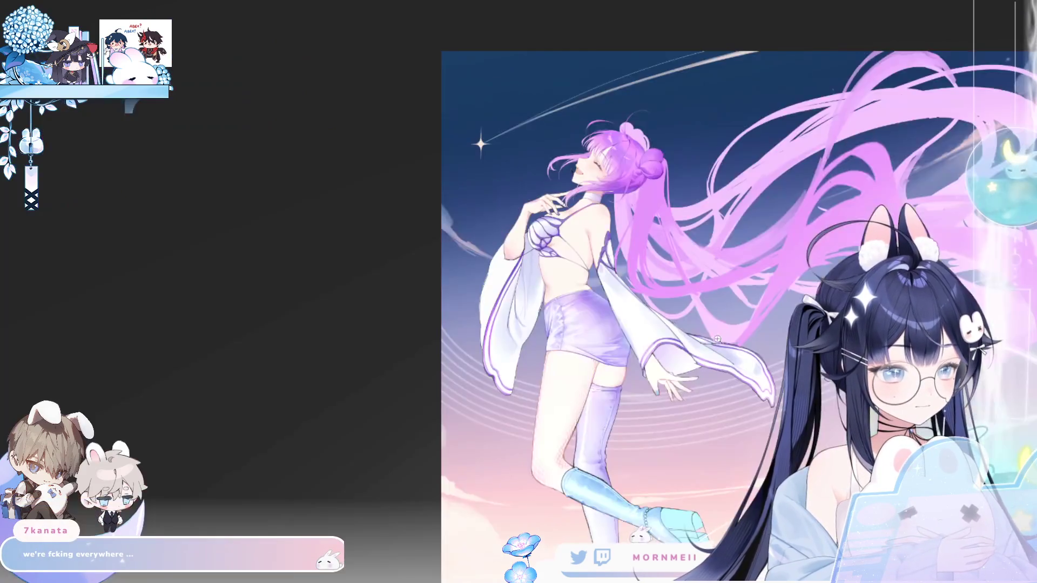
pyautogui.scroll(1, 716, 340)
pyautogui.scroll(1, 689, 339)
pyautogui.scroll(1, 657, 341)
pyautogui.scroll(1, 628, 342)
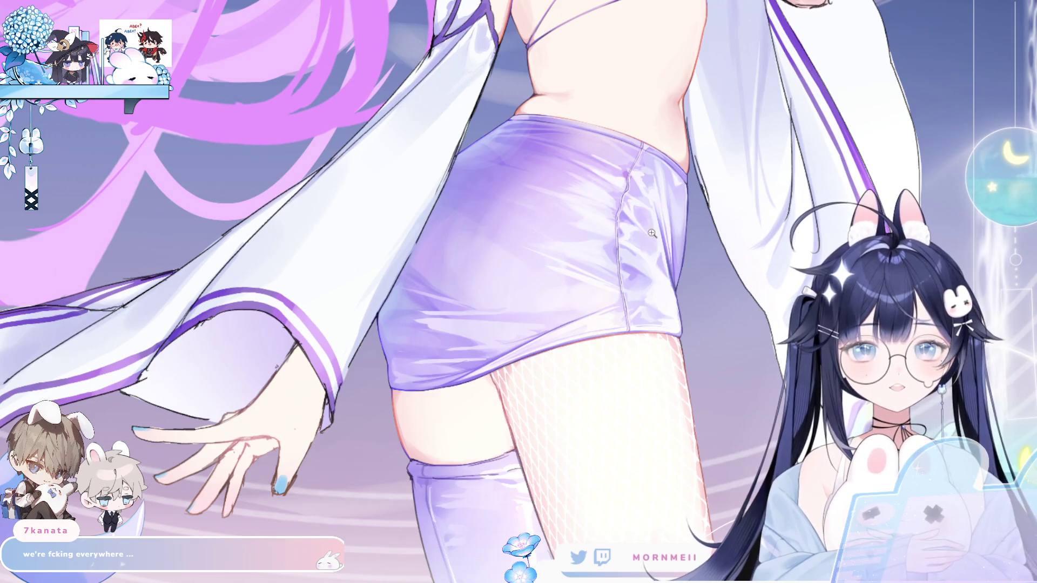
pyautogui.scroll(1, 563, 279)
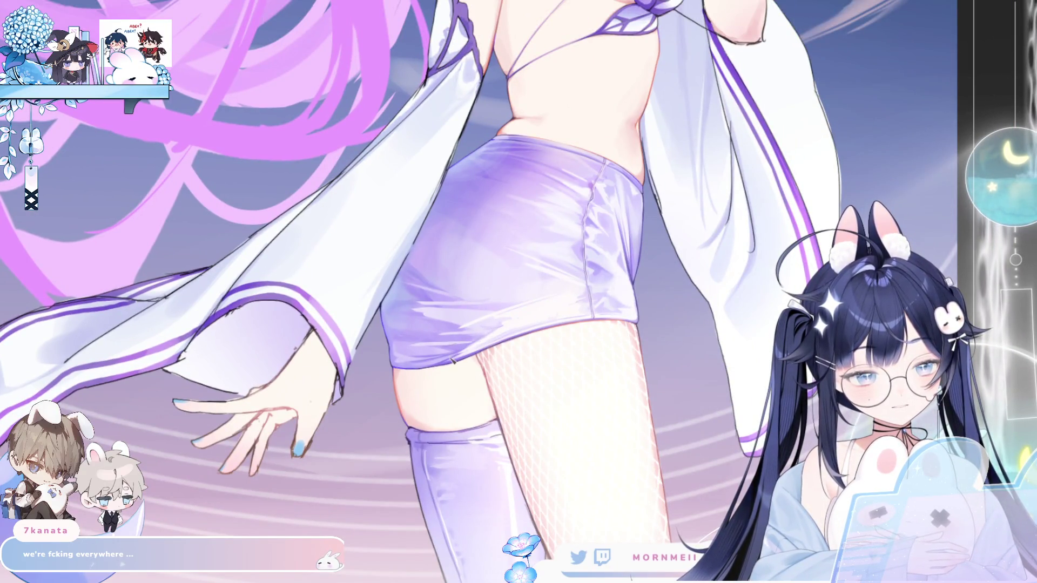
pyautogui.scroll(-3, 541, 311)
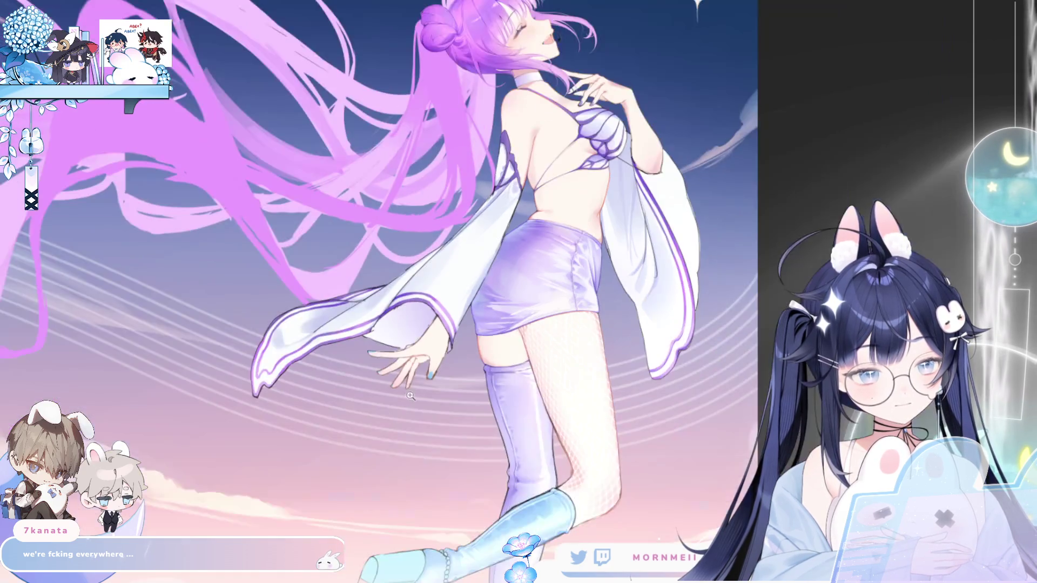
pyautogui.scroll(2, 295, 442)
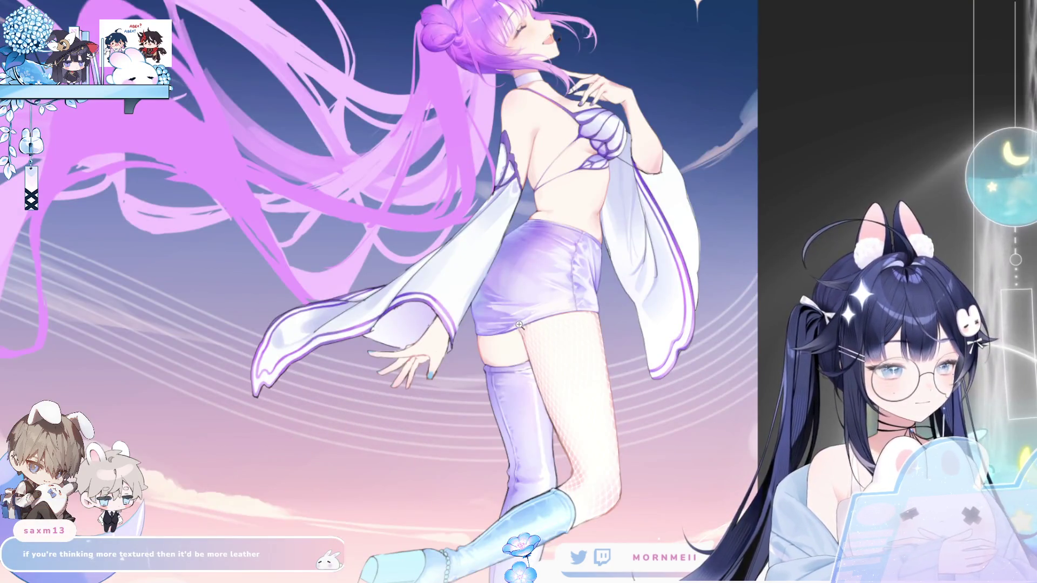
pyautogui.scroll(2, 511, 319)
pyautogui.scroll(1, 510, 320)
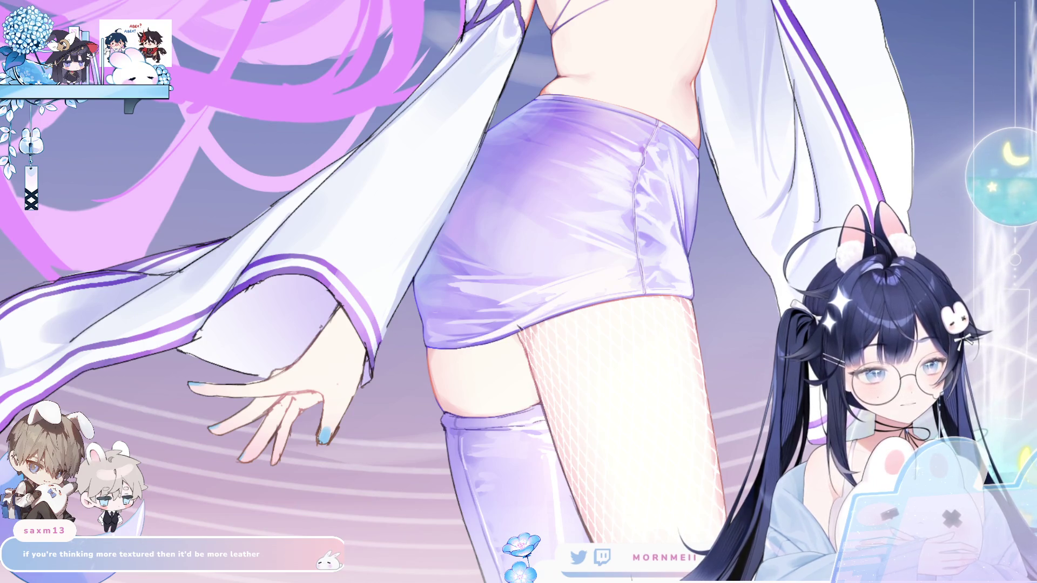
pyautogui.press('h')
pyautogui.press('h')
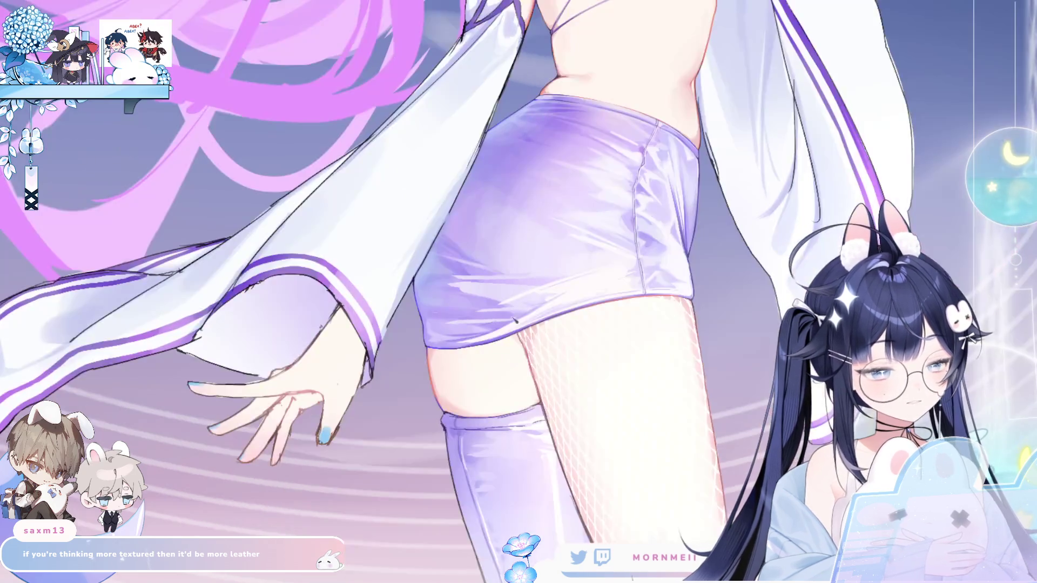
pyautogui.press('h')
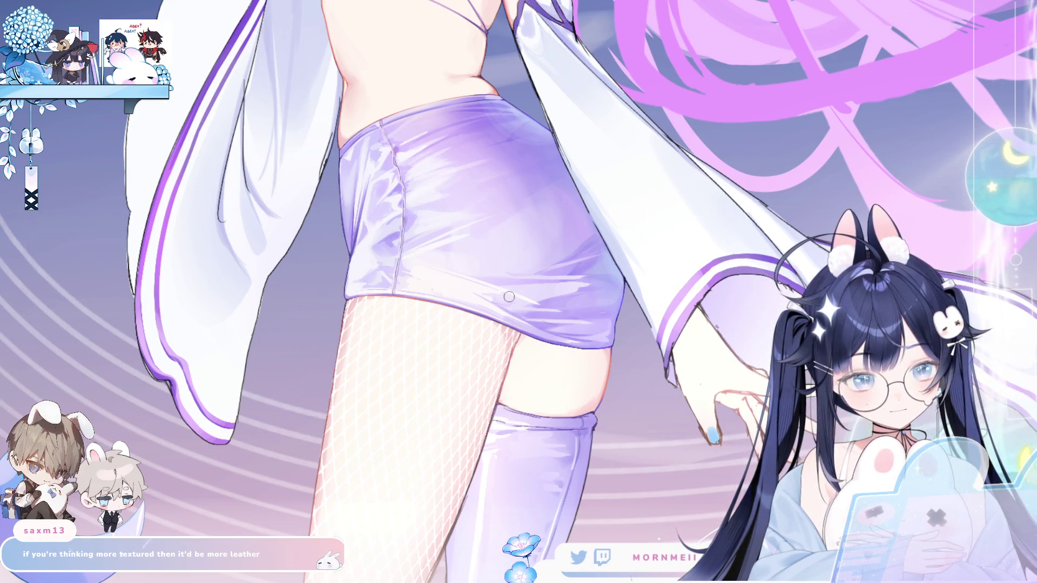
pyautogui.press('h')
pyautogui.press('h')
pyautogui.scroll(2, 494, 251)
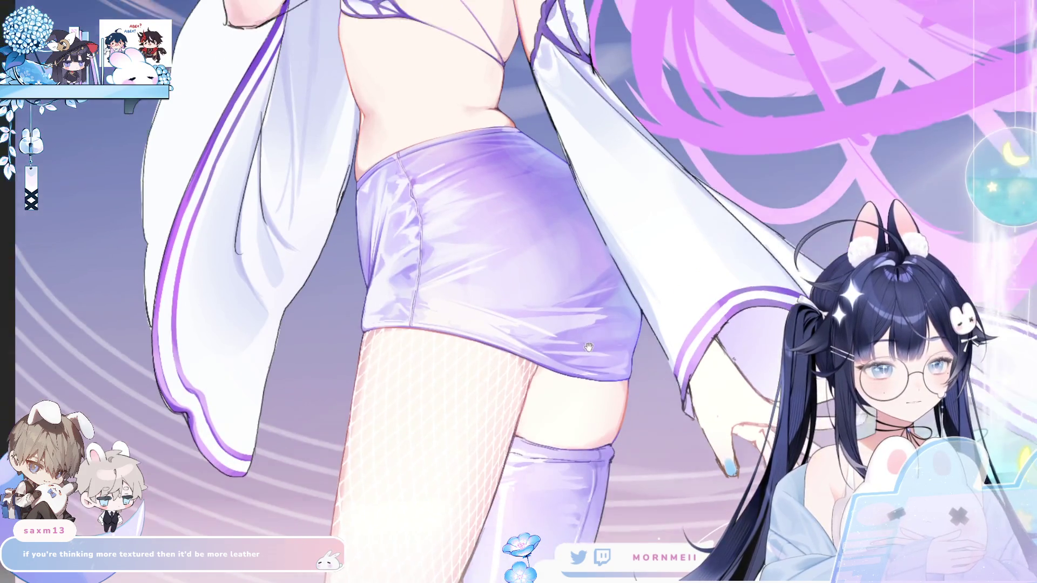
pyautogui.press('h')
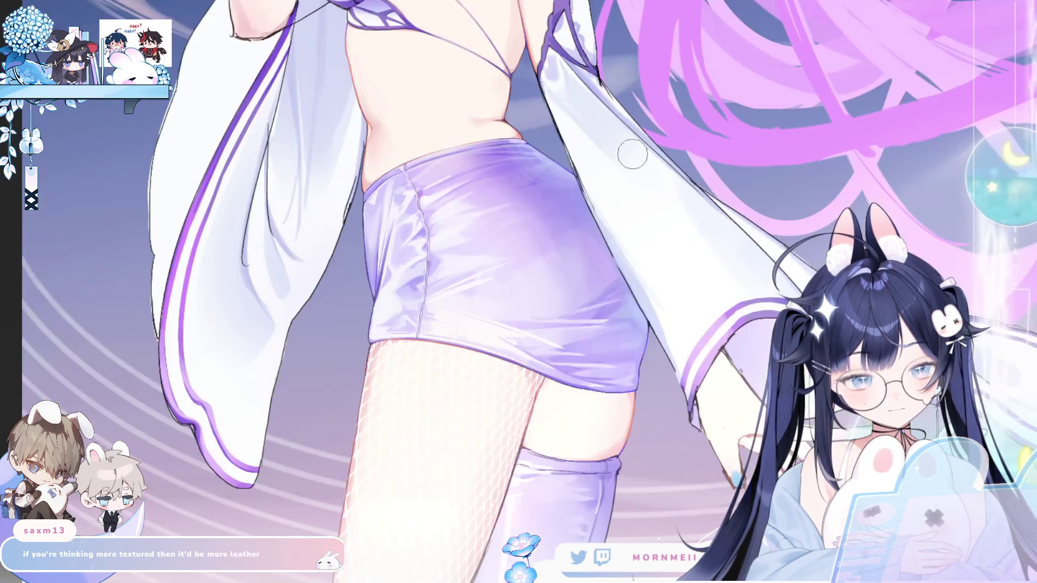
pyautogui.press('h')
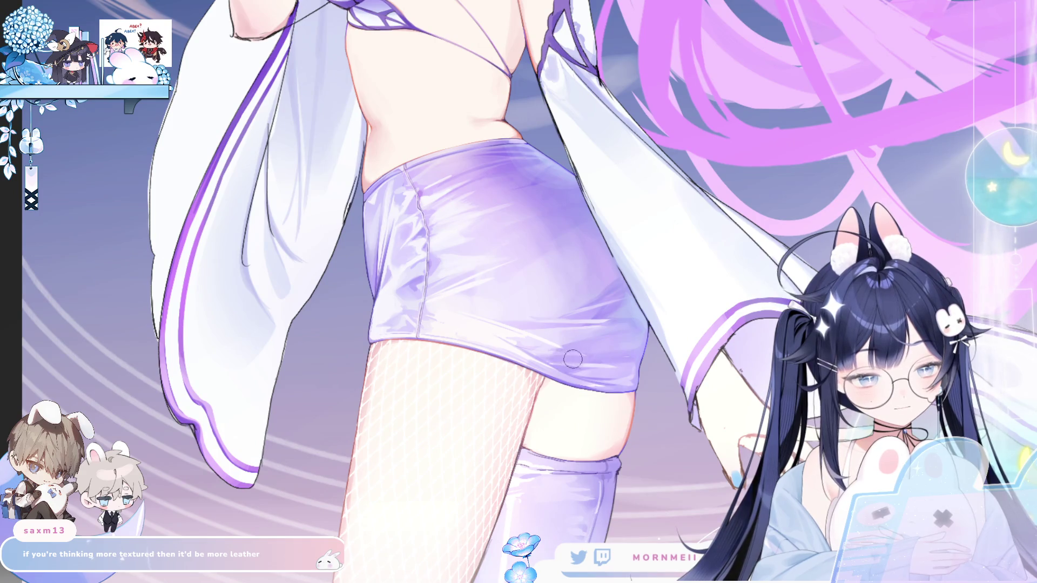
pyautogui.press('h')
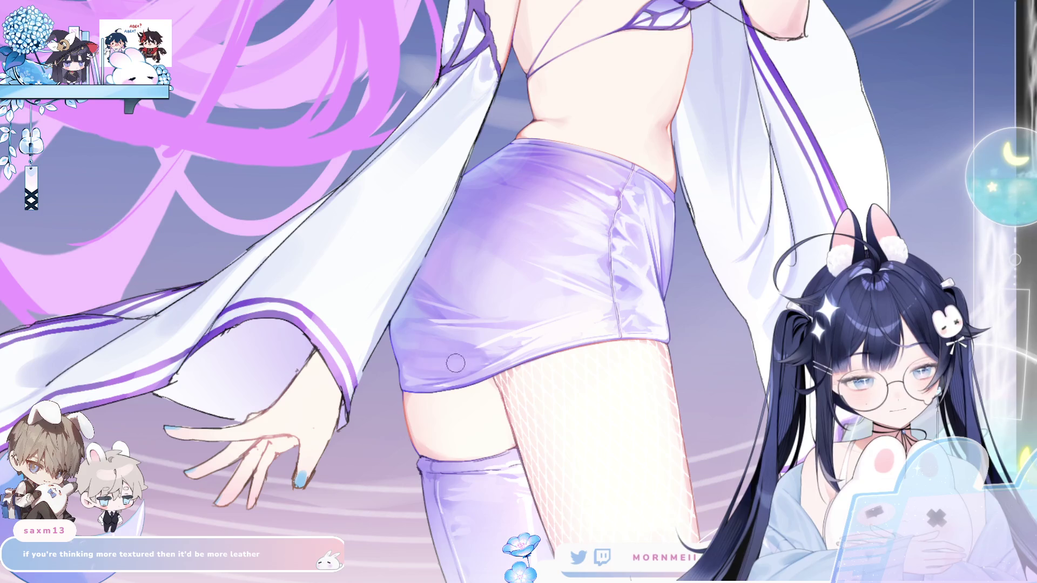
pyautogui.press('m')
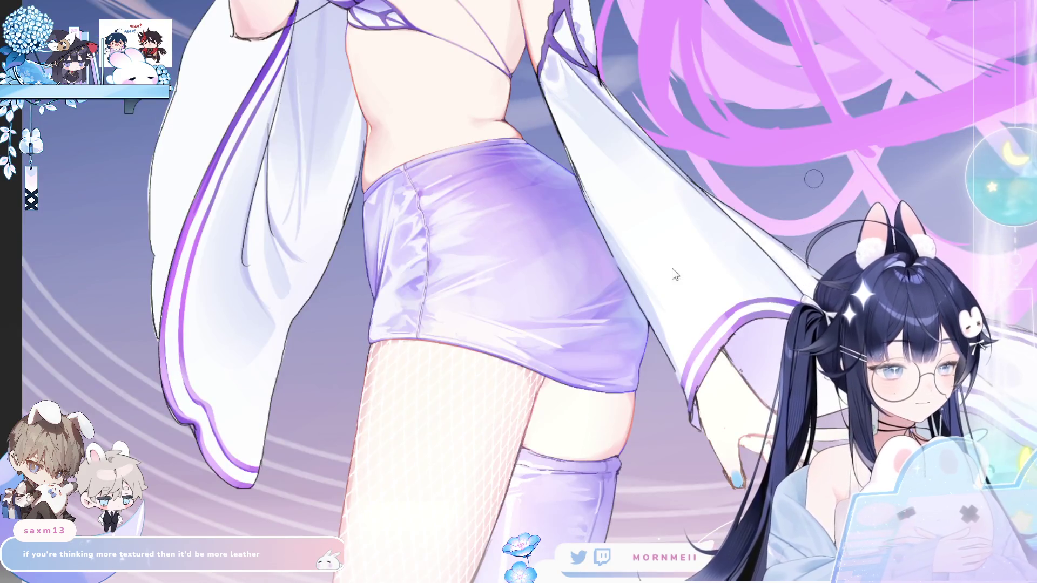
pyautogui.press('m')
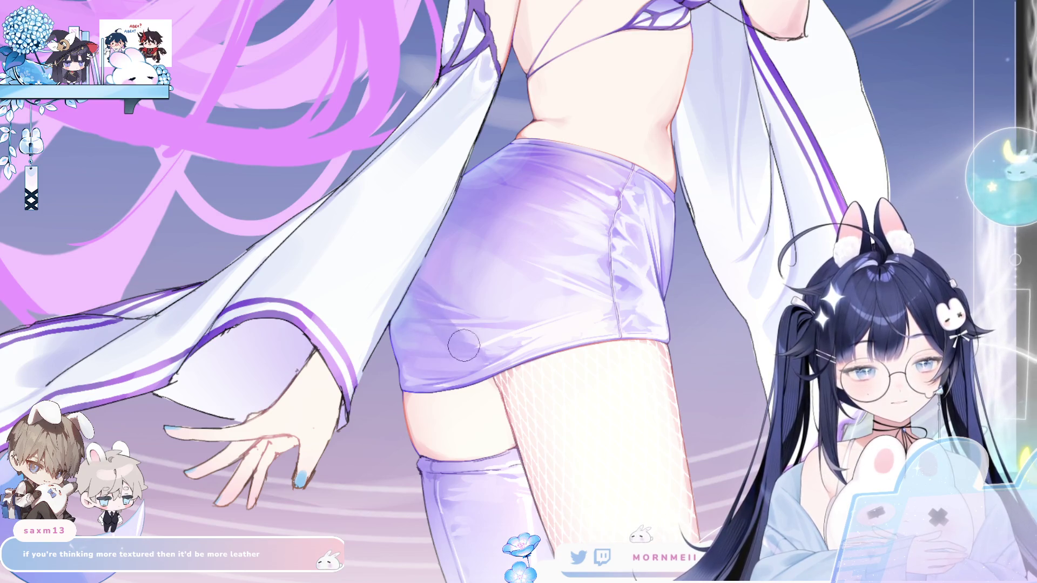
pyautogui.press('h')
pyautogui.press('h')
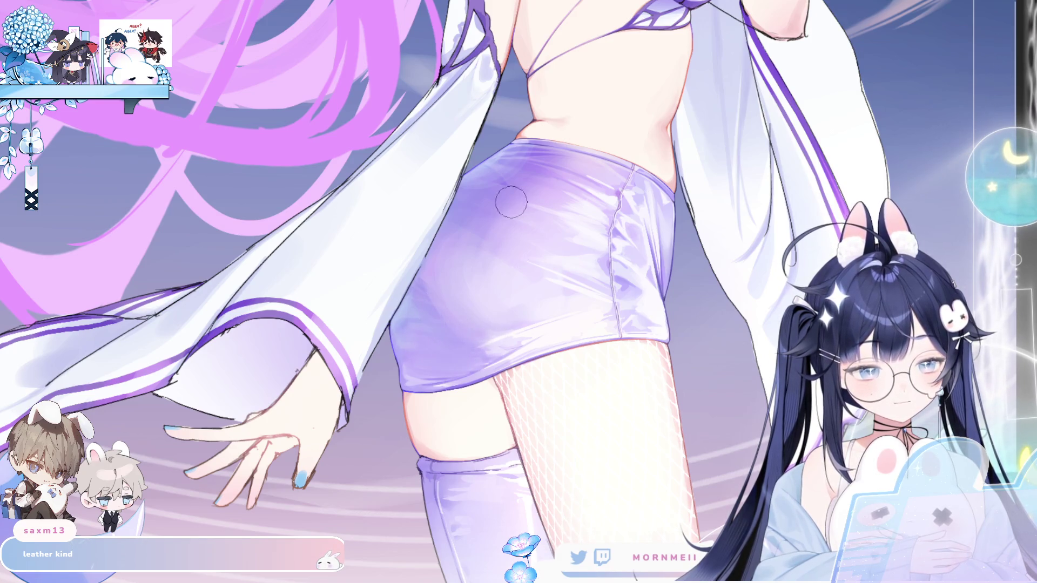
pyautogui.press('m')
pyautogui.press('m')
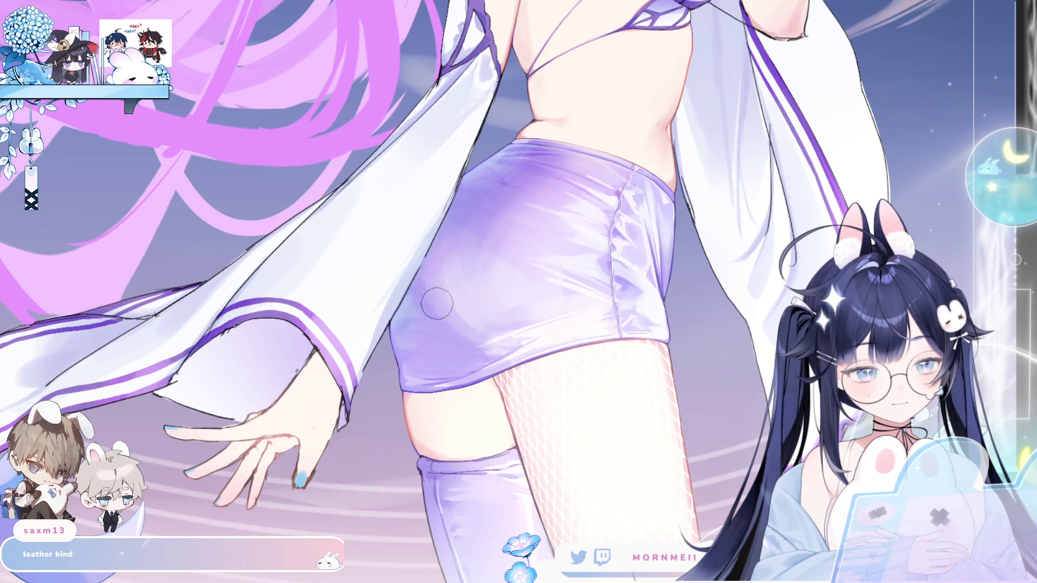
pyautogui.press('h')
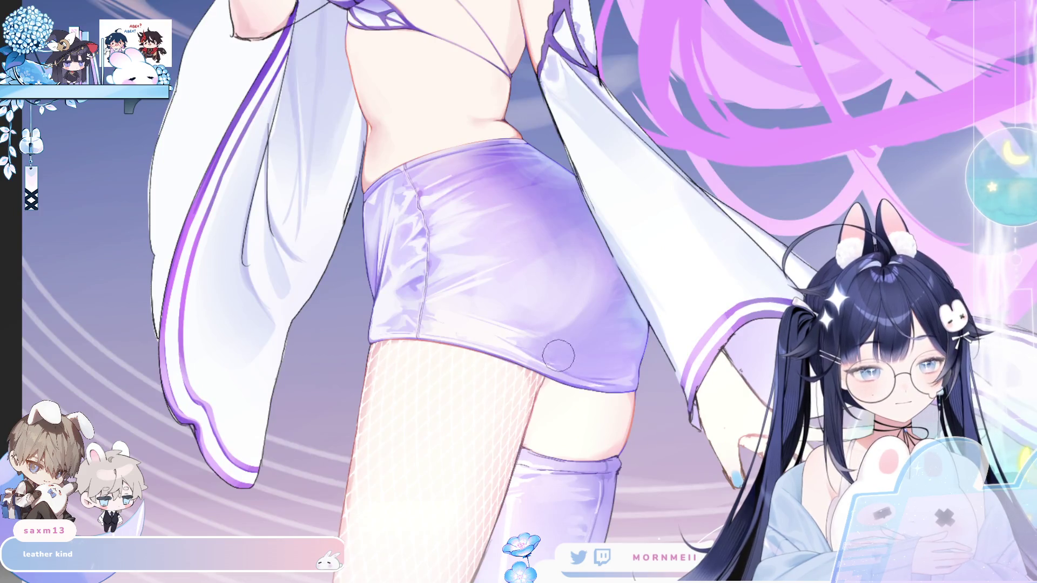
pyautogui.press('h')
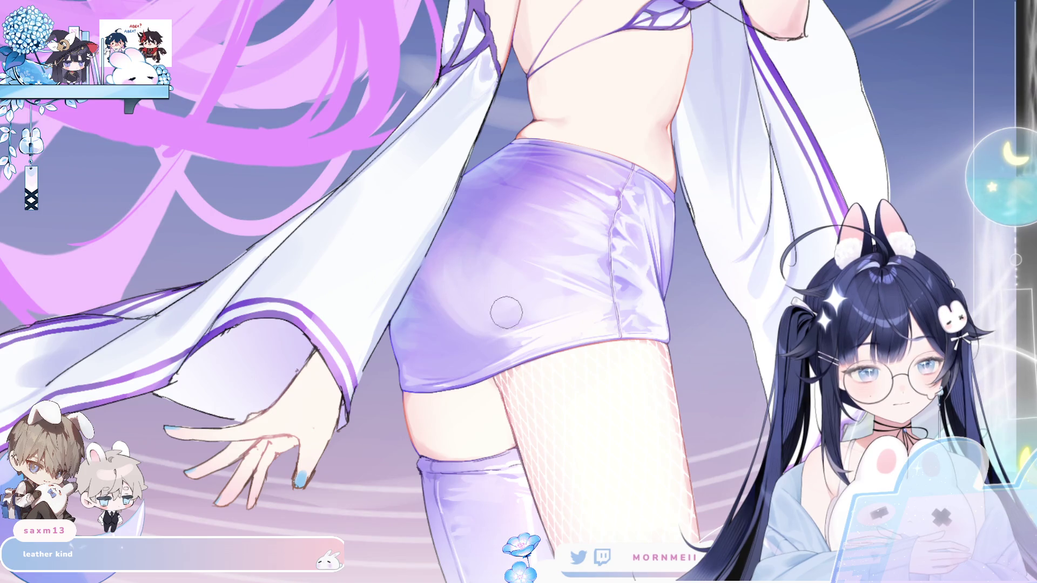
pyautogui.press('h')
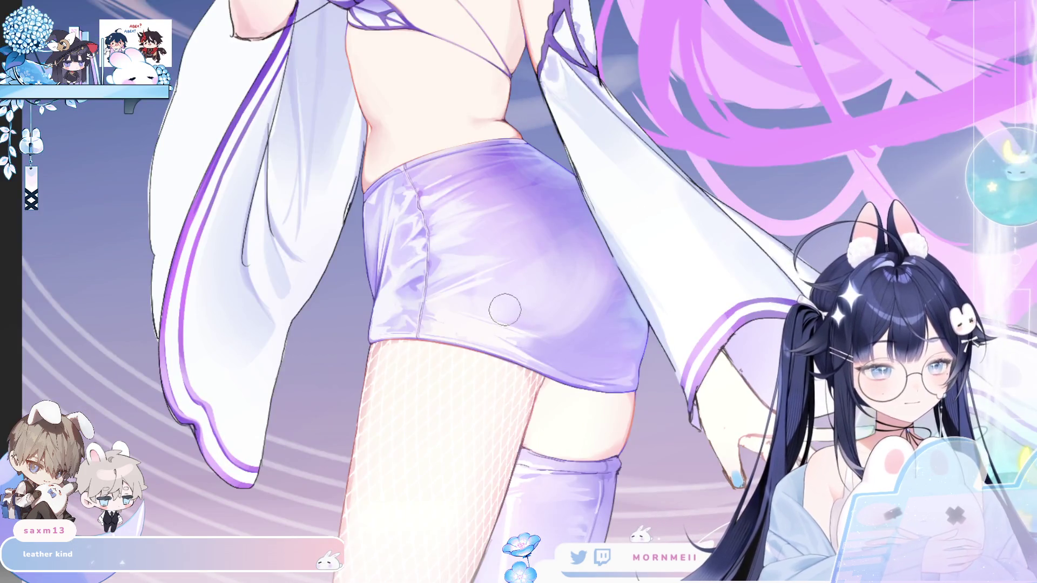
pyautogui.press('h')
pyautogui.press(']')
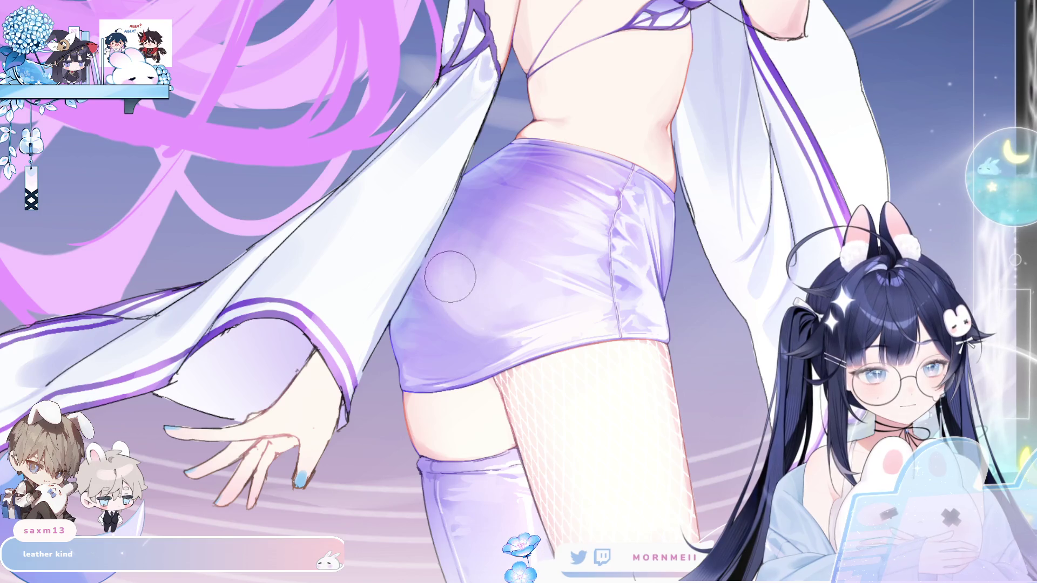
pyautogui.scroll(-3, 542, 240)
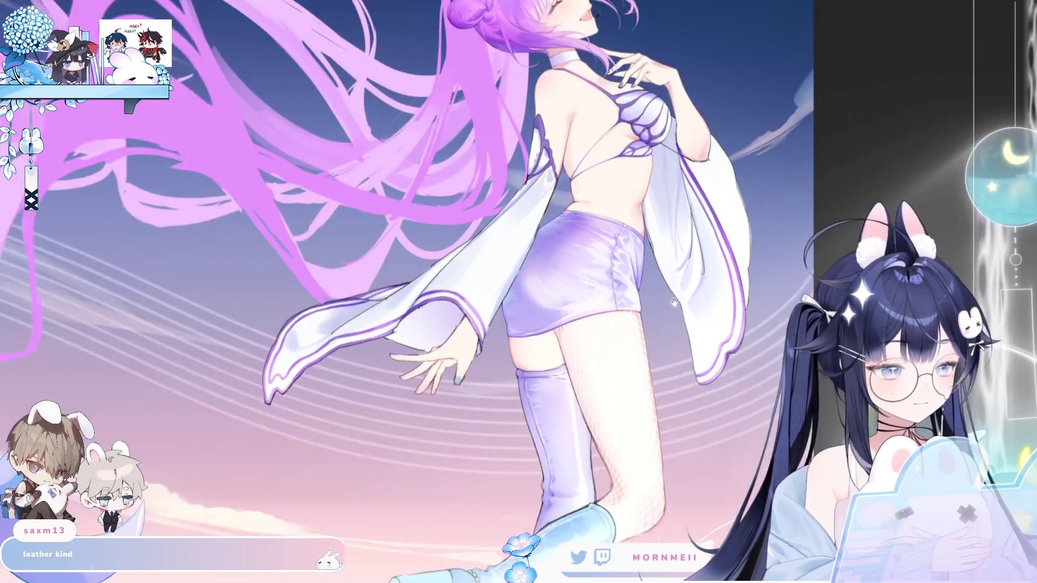
pyautogui.scroll(3, 532, 195)
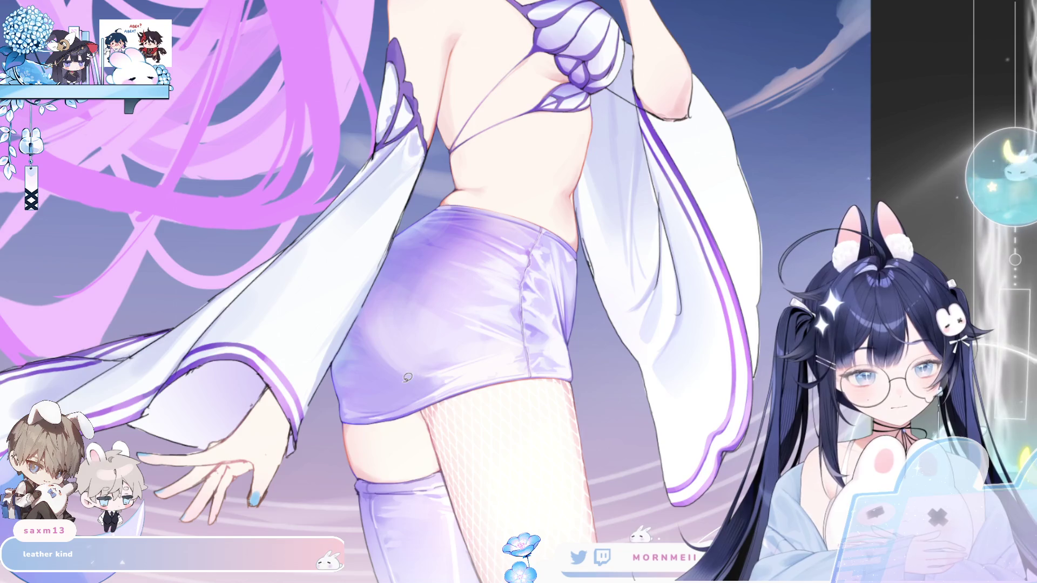
# Lasso the back of the shorts, airbrush a soft highlight and deeper purple inside, then deselect
pyautogui.moveTo(401, 382); pyautogui.dragTo(430, 244)
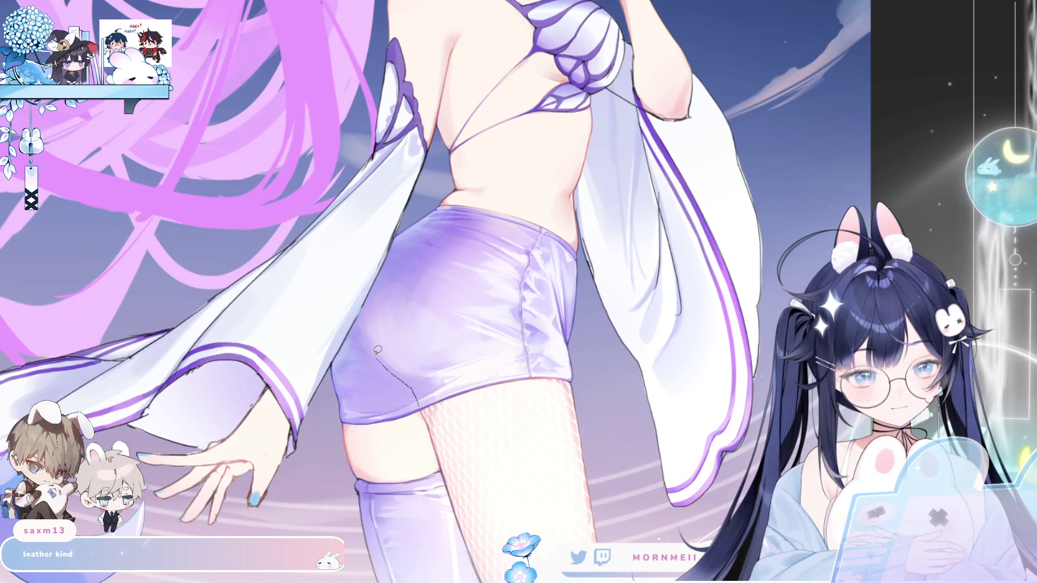
pyautogui.moveTo(505, 315); pyautogui.dragTo(389, 389)
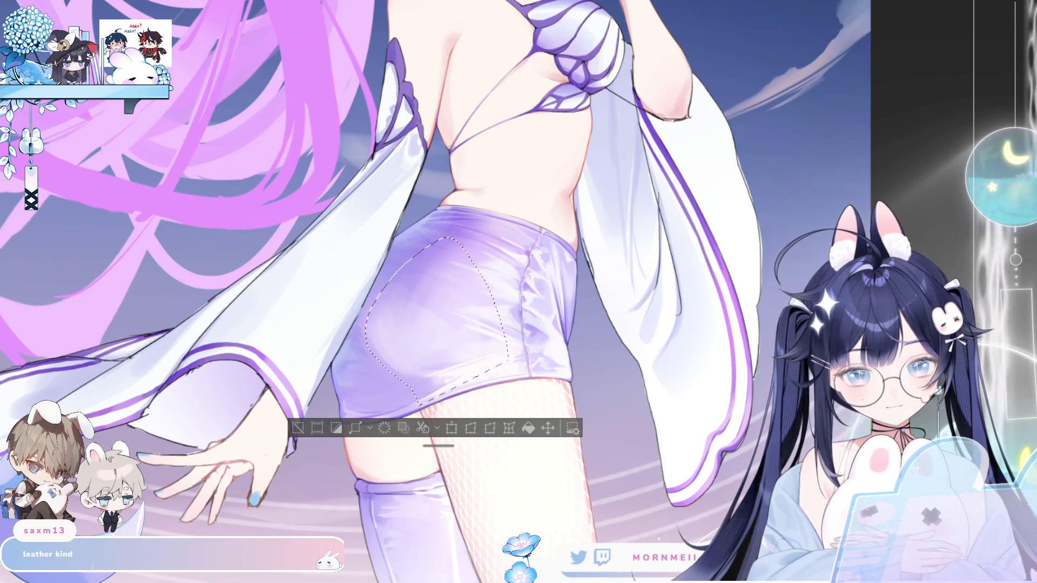
pyautogui.press('h')
pyautogui.moveTo(593, 349); pyautogui.dragTo(621, 312)
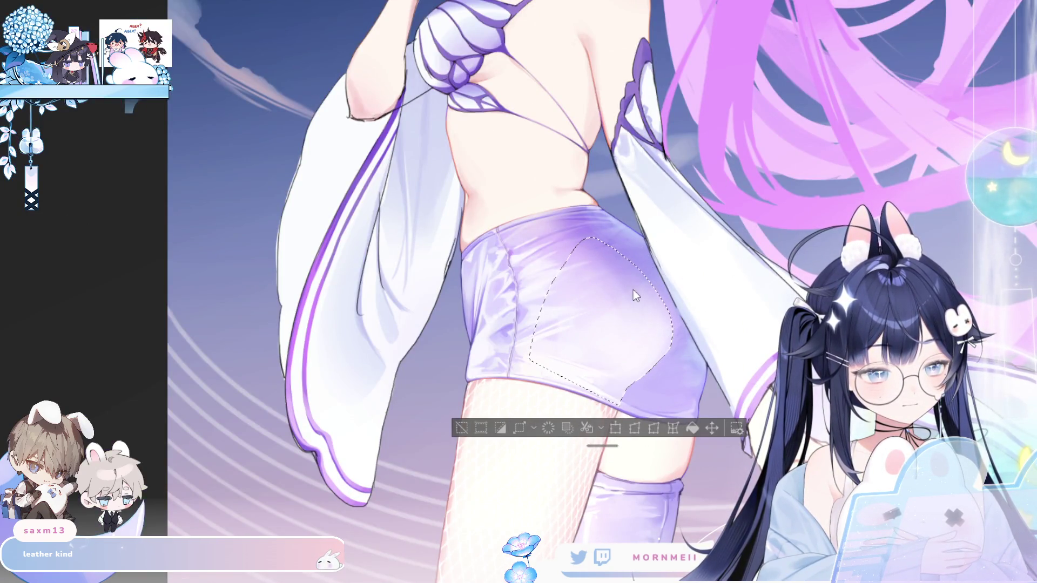
pyautogui.moveTo(630, 289); pyautogui.dragTo(613, 301)
pyautogui.moveTo(634, 352); pyautogui.dragTo(640, 398)
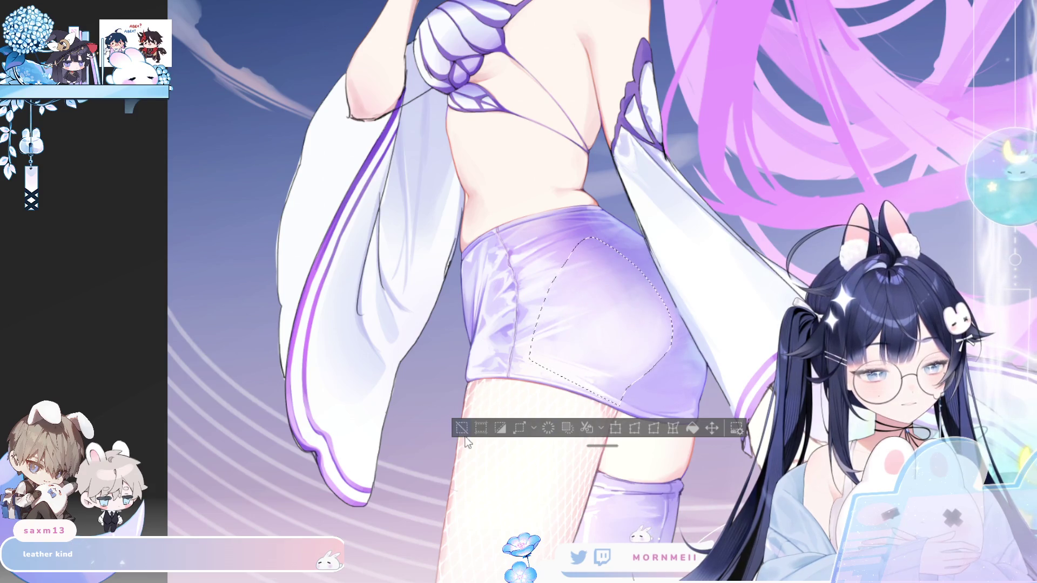
pyautogui.hotkey('ctrl', 'd')
# Flip the canvas back and forth horizontally to review the new shading
pyautogui.press('h')
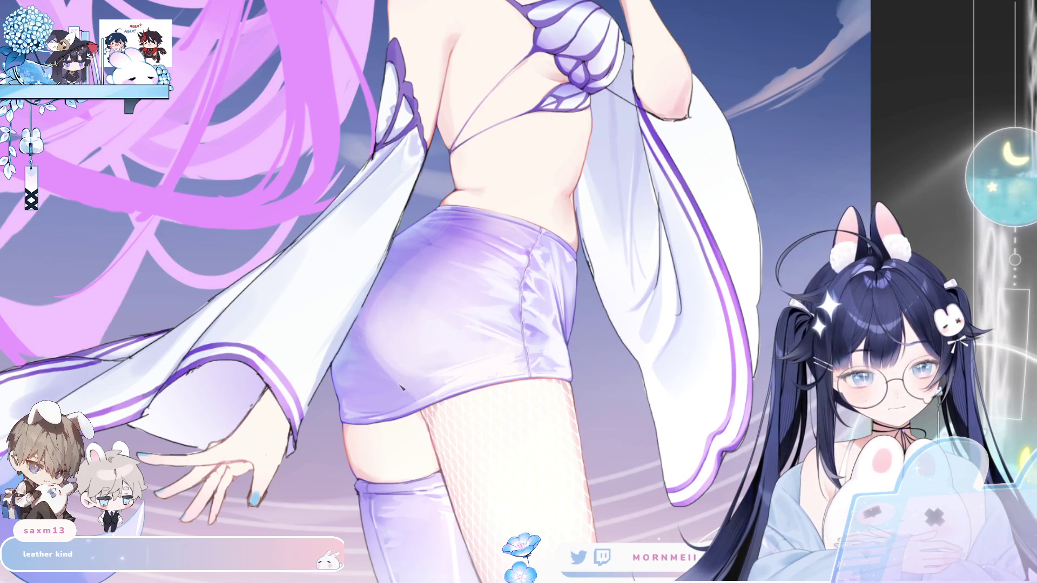
pyautogui.press('h')
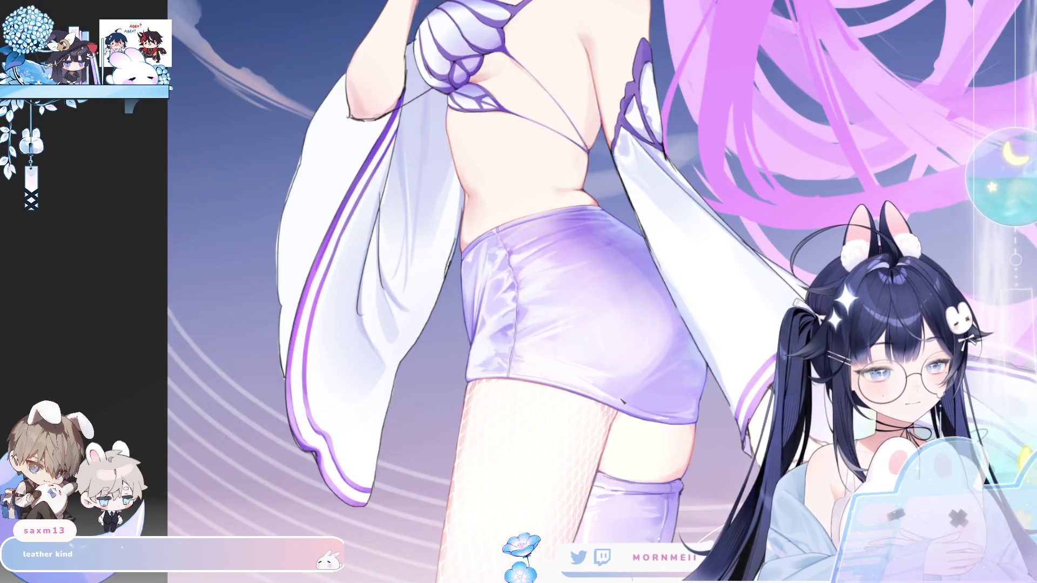
pyautogui.press('h')
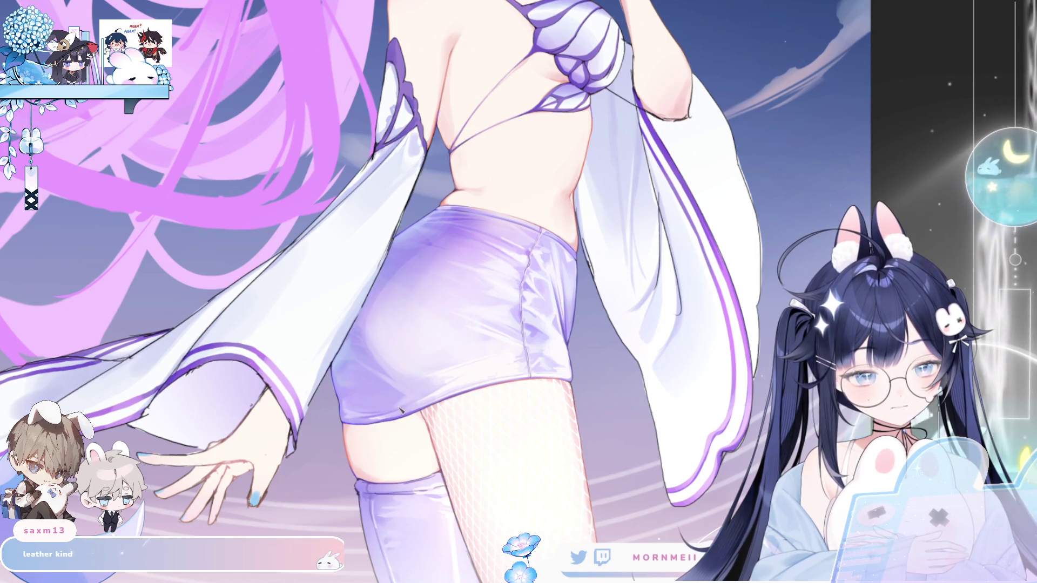
pyautogui.scroll(-2, 442, 369)
pyautogui.press('h')
pyautogui.press('h')
pyautogui.scroll(2, 385, 378)
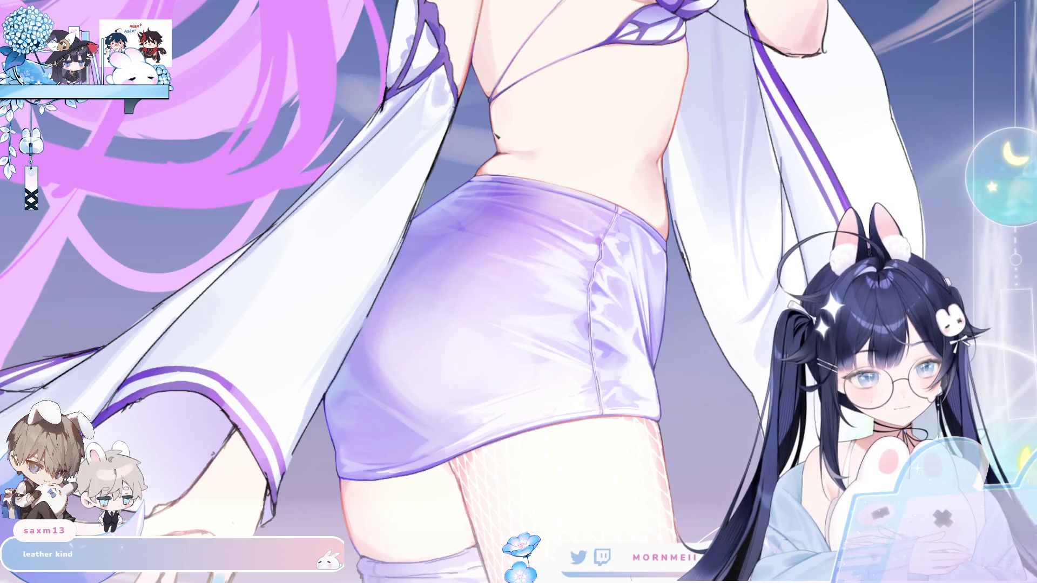
pyautogui.press('h')
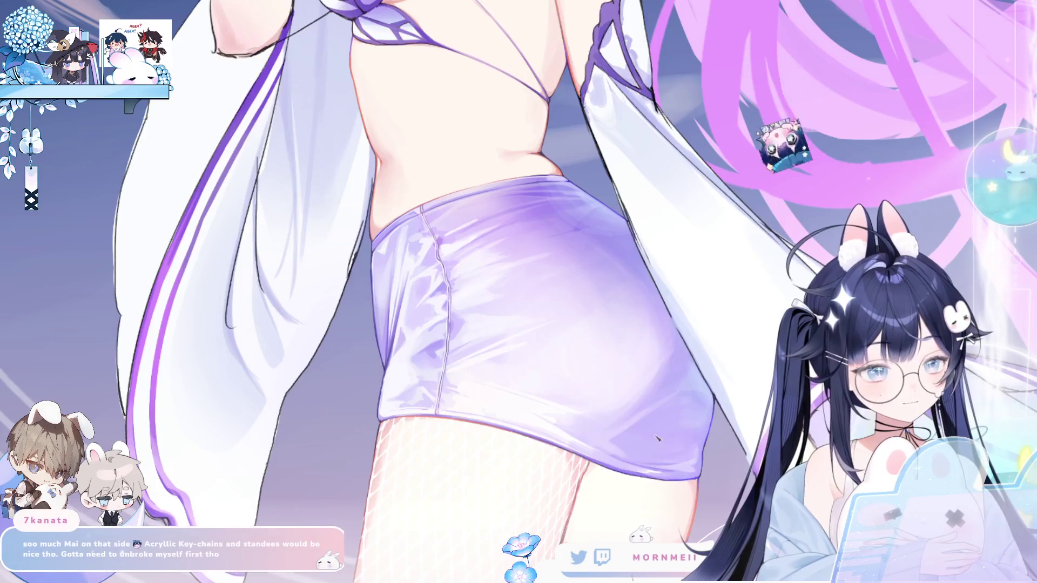
pyautogui.press('h')
pyautogui.moveTo(614, 517); pyautogui.dragTo(513, 366)
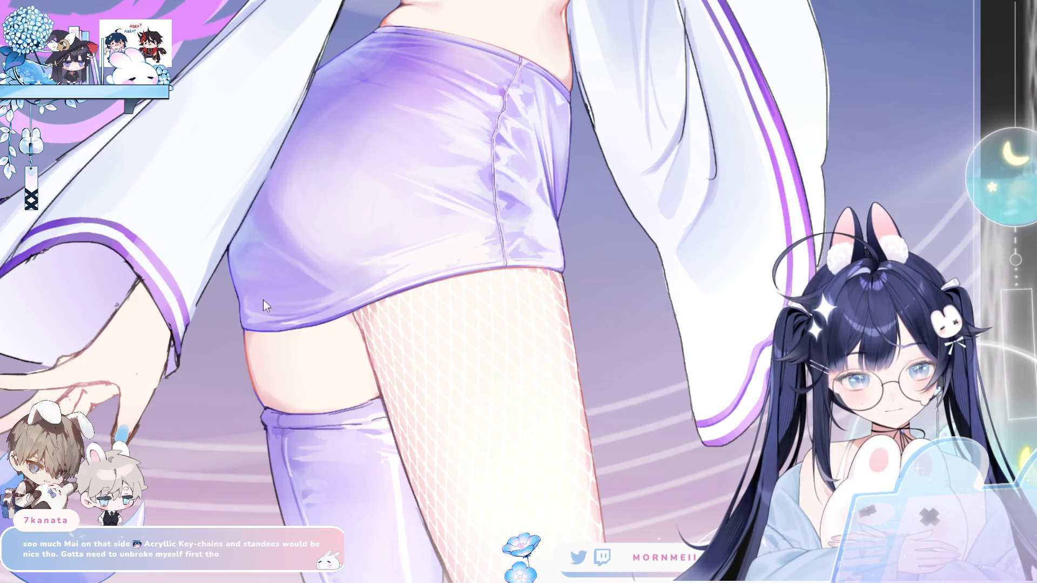
pyautogui.moveTo(264, 305); pyautogui.dragTo(499, 304)
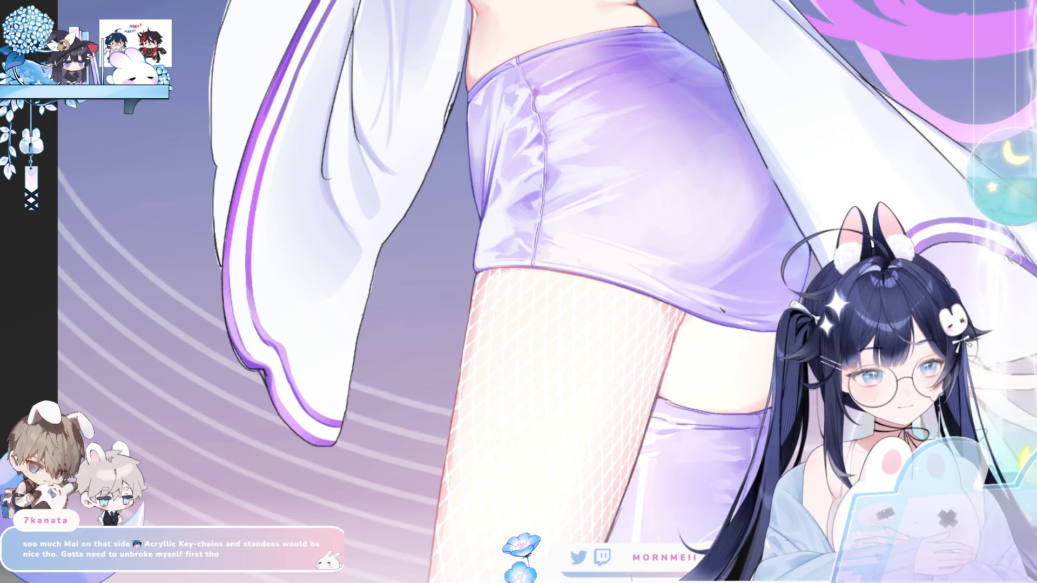
pyautogui.press('m')
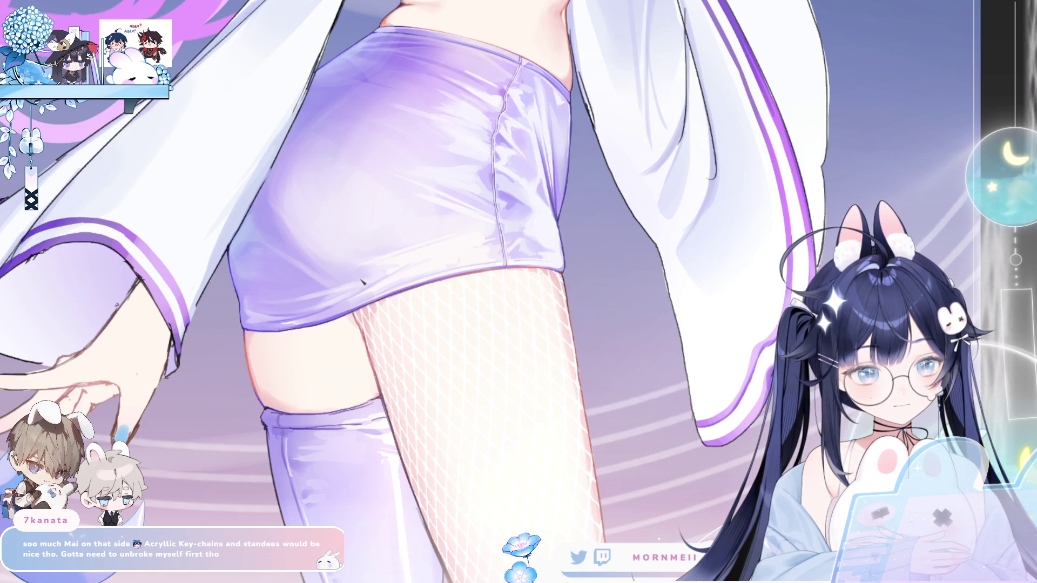
pyautogui.press('m')
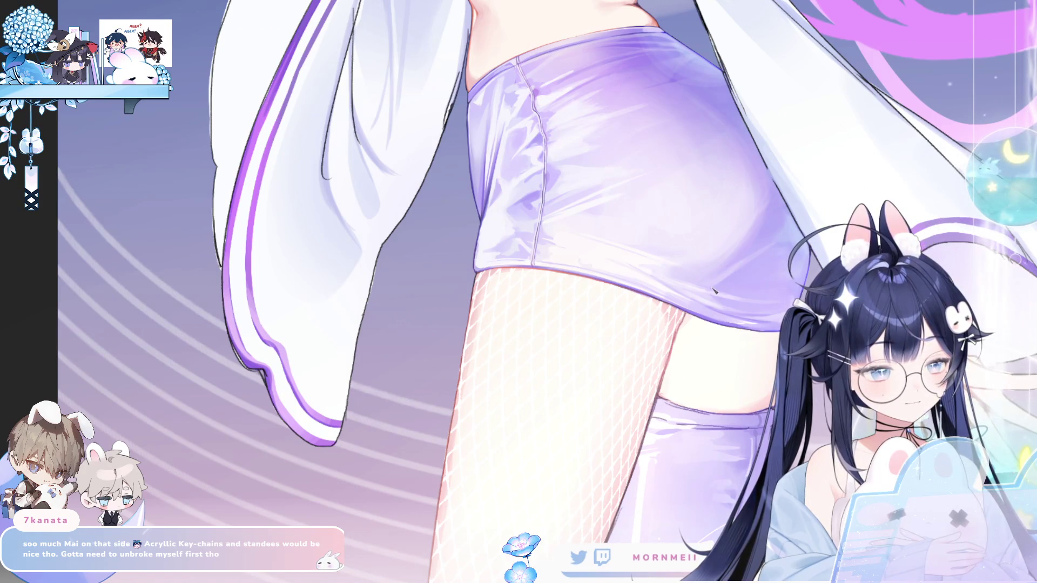
pyautogui.press('m')
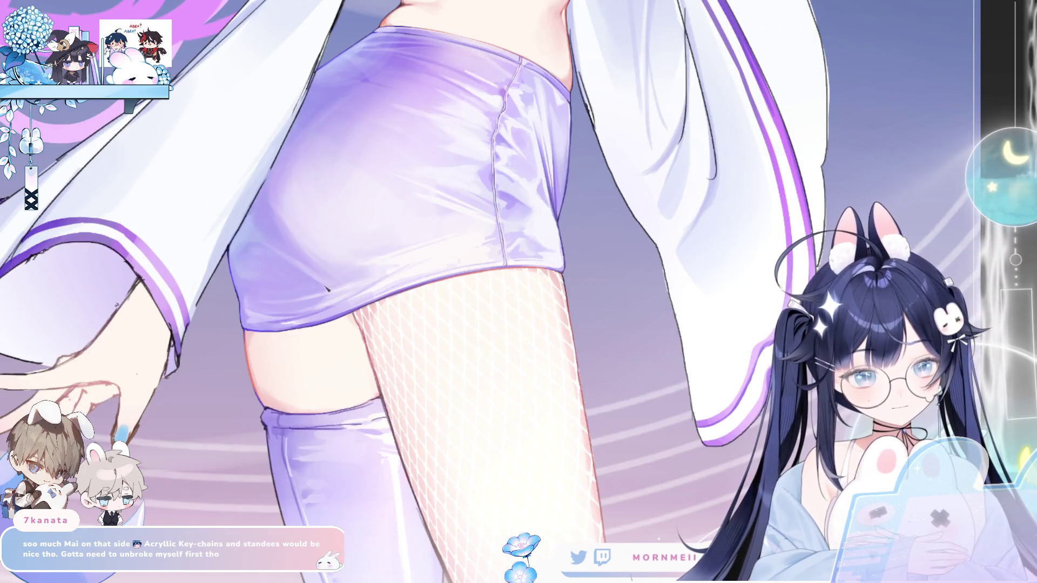
pyautogui.scroll(-5, 612, 438)
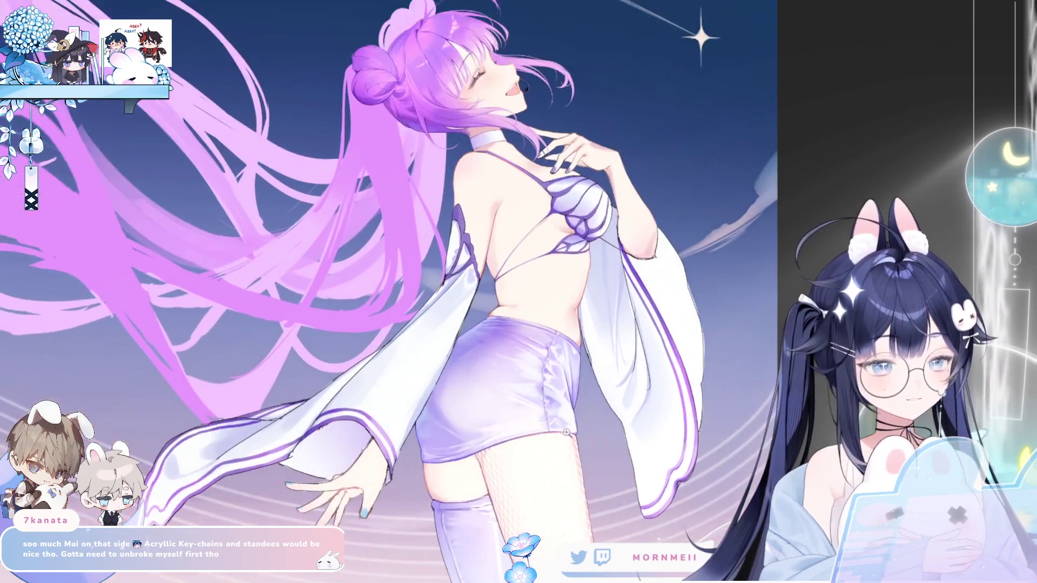
pyautogui.scroll(3, 612, 439)
pyautogui.press('m')
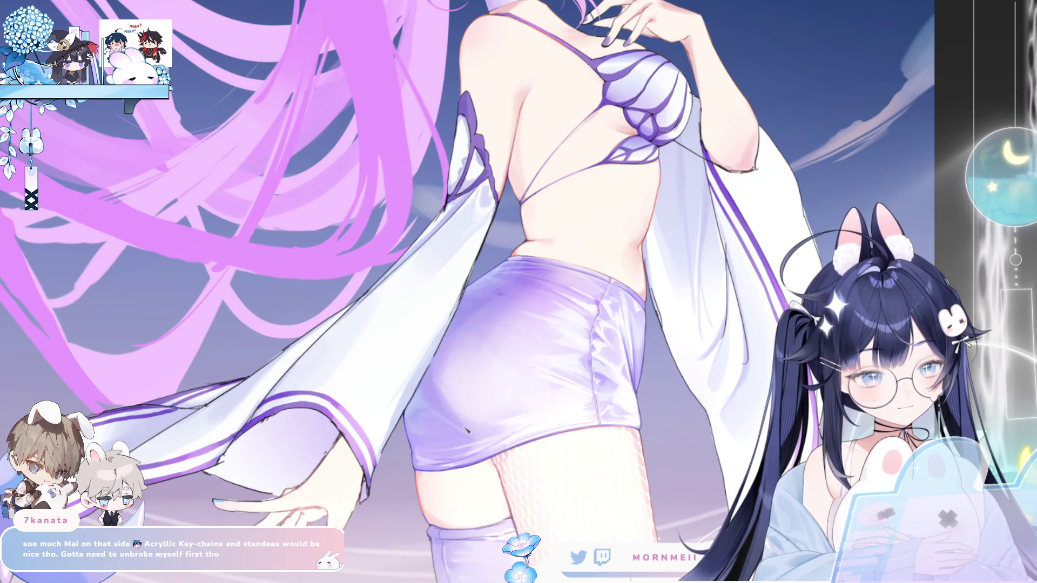
pyautogui.press('m')
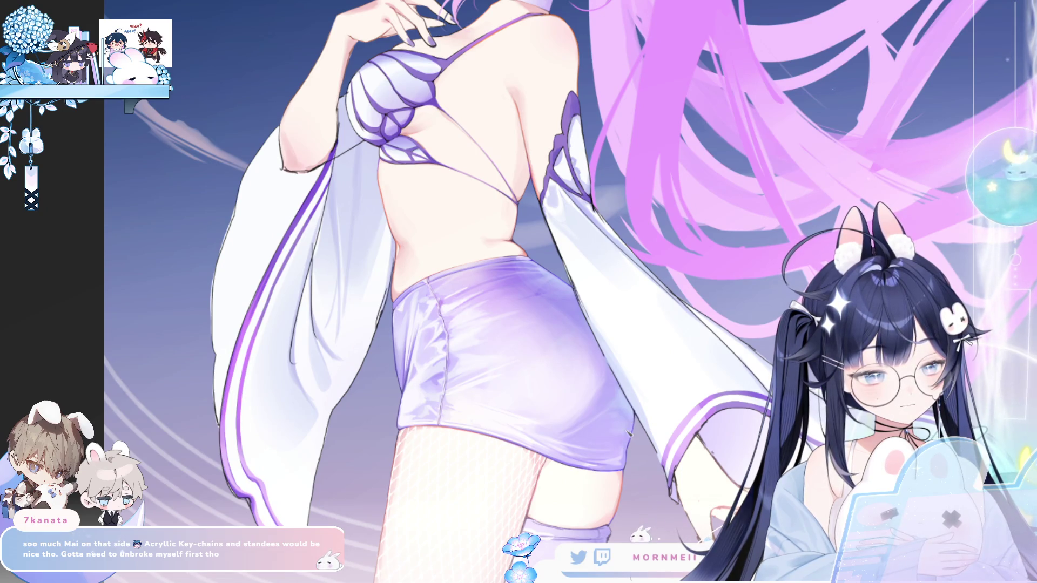
pyautogui.press('m')
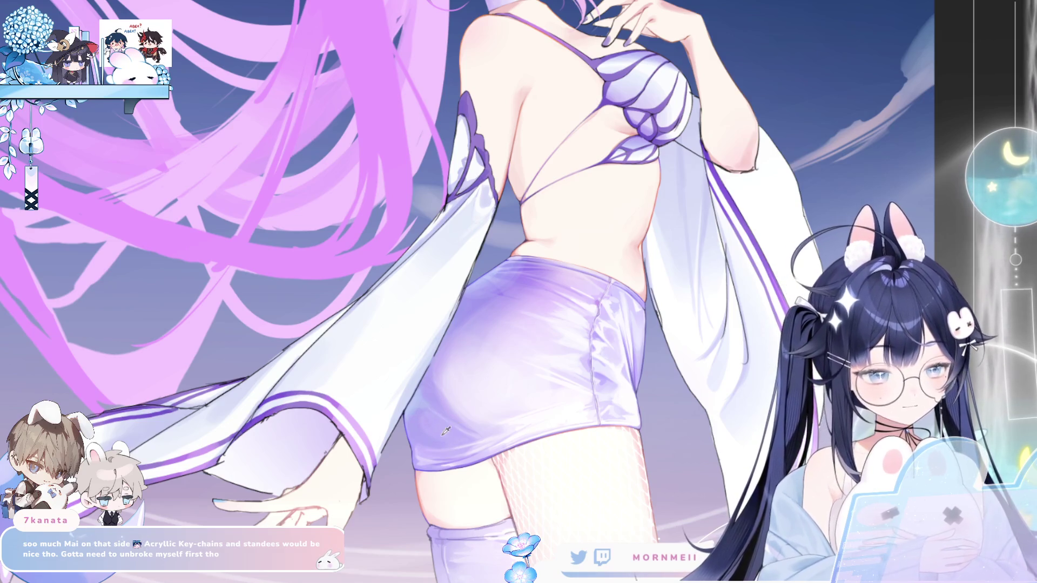
pyautogui.press('m')
pyautogui.press('m')
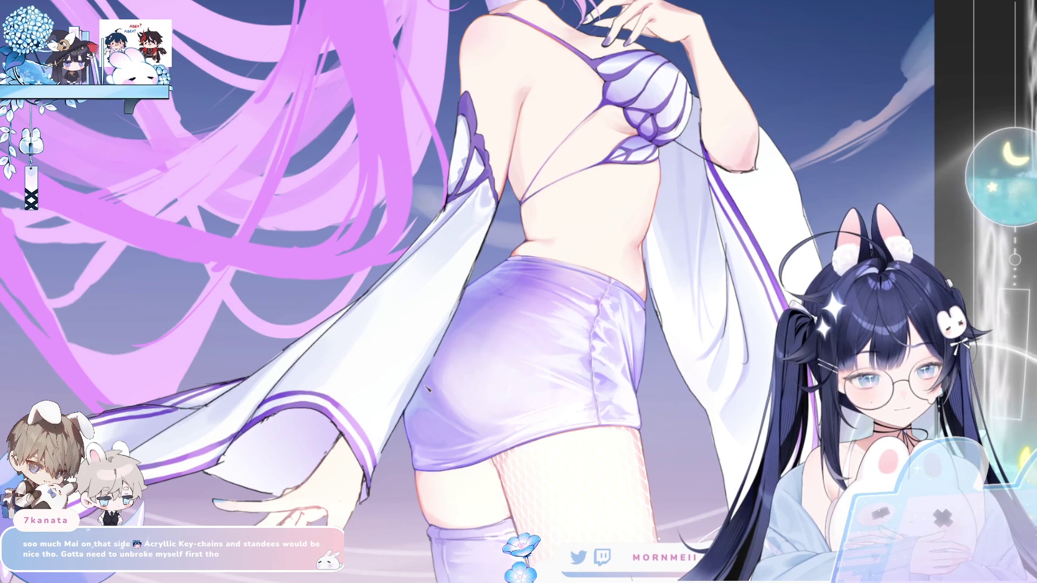
pyautogui.press('m')
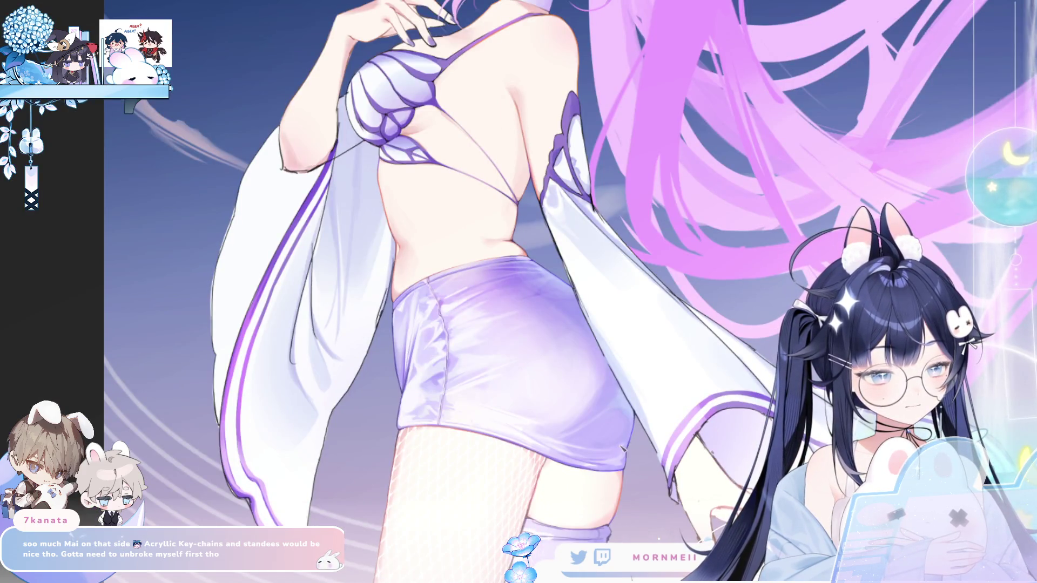
pyautogui.press('m')
pyautogui.scroll(3, 420, 456)
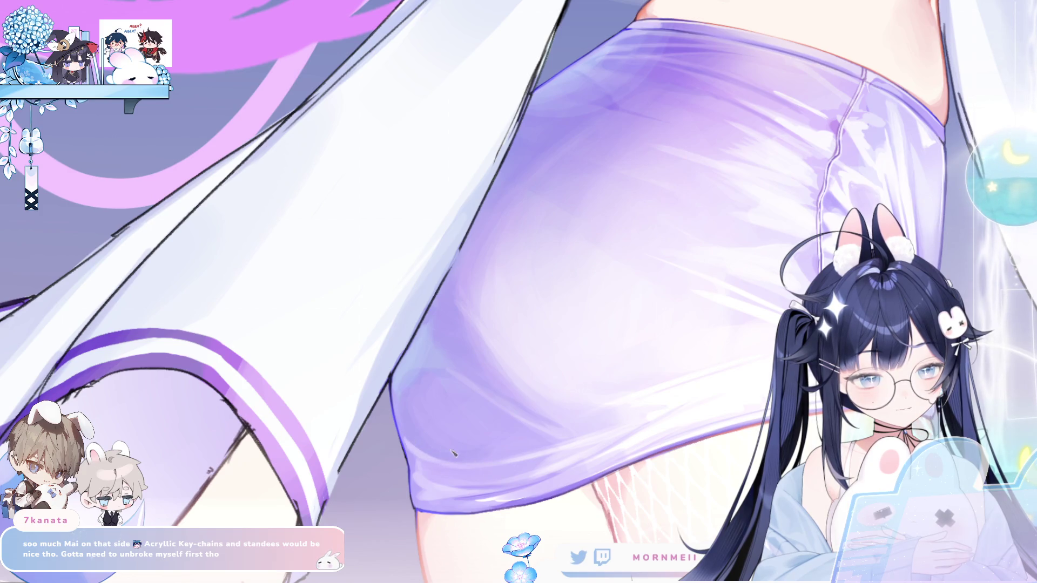
pyautogui.press('m')
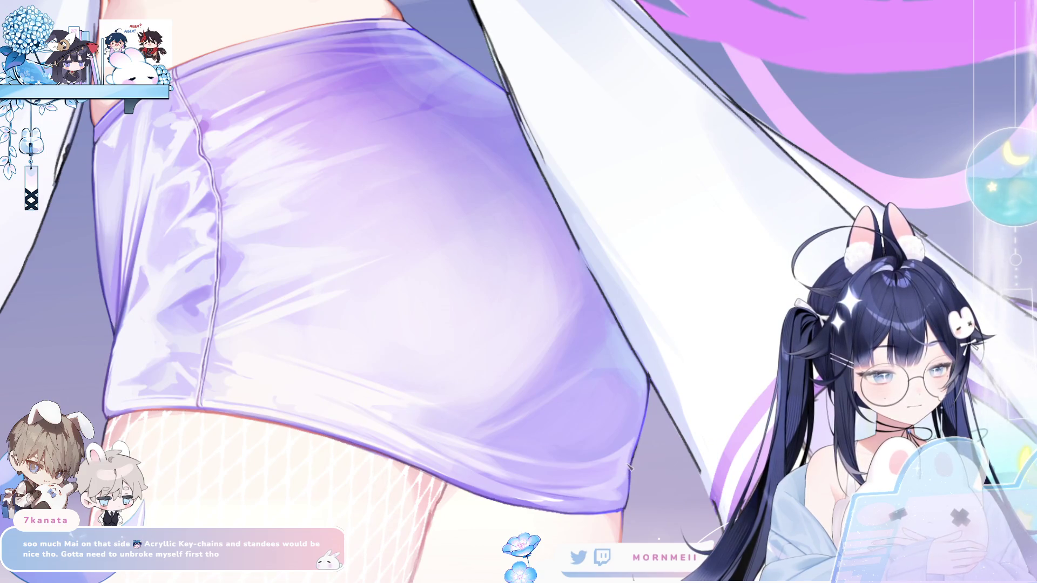
pyautogui.scroll(-1, 628, 497)
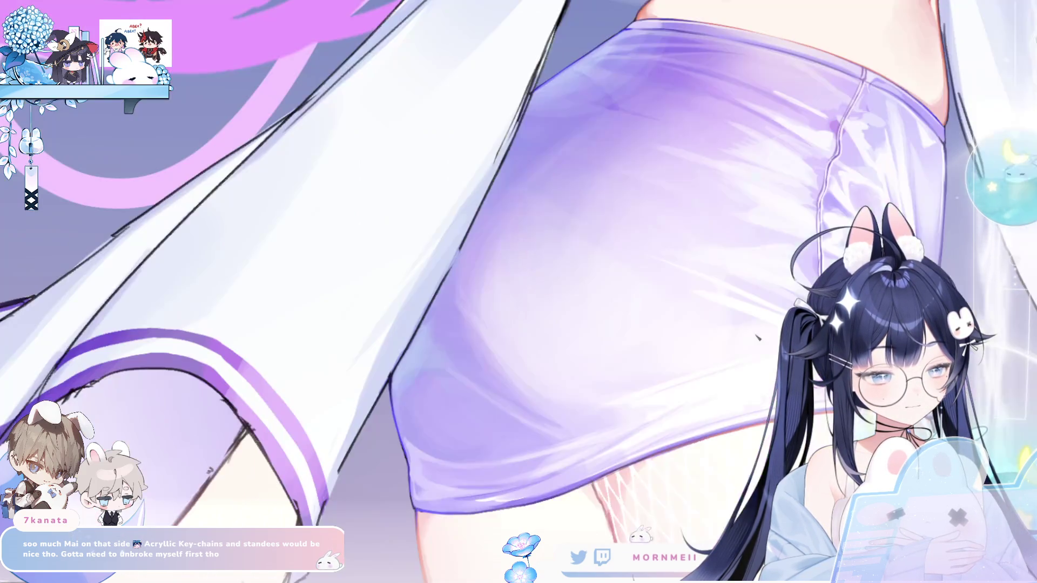
pyautogui.scroll(-1, 628, 497)
pyautogui.scroll(-2, 628, 498)
pyautogui.scroll(-2, 653, 320)
pyautogui.scroll(-1, 654, 320)
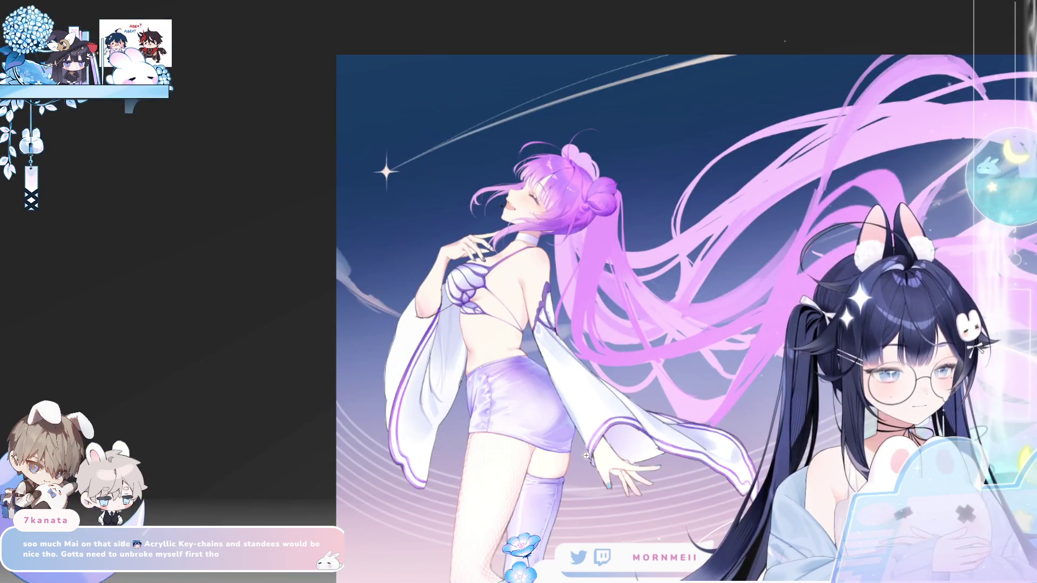
pyautogui.scroll(2, 653, 321)
pyautogui.scroll(2, 654, 319)
pyautogui.scroll(-3, 654, 320)
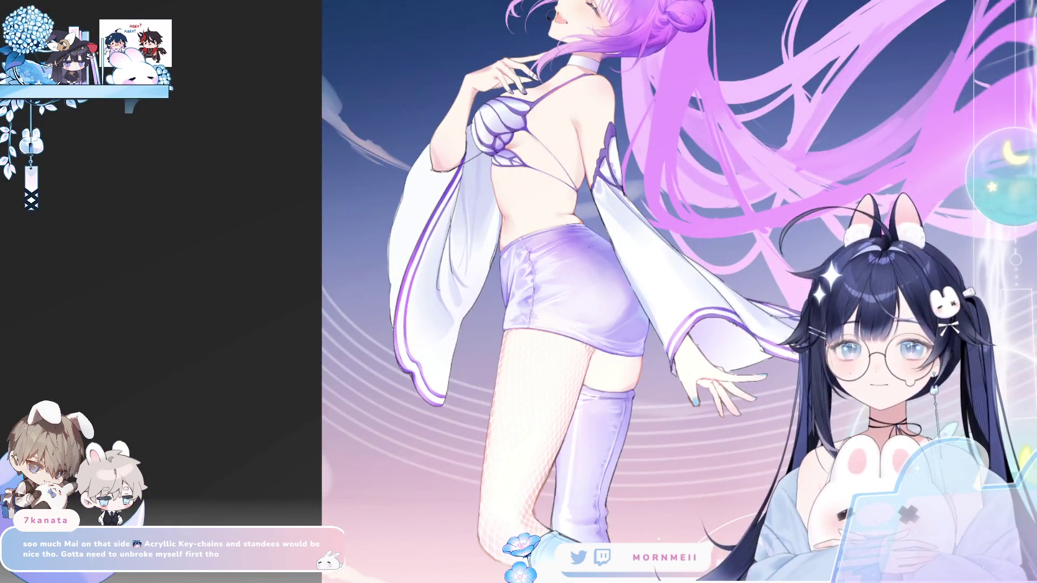
pyautogui.scroll(1, 560, 299)
pyautogui.scroll(2, 560, 298)
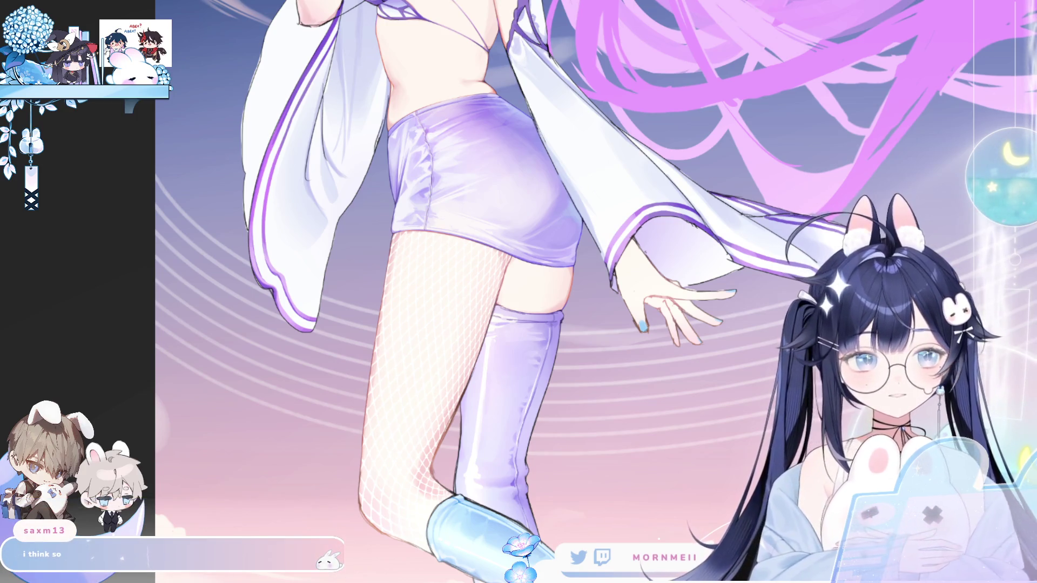
pyautogui.click(602, 158)
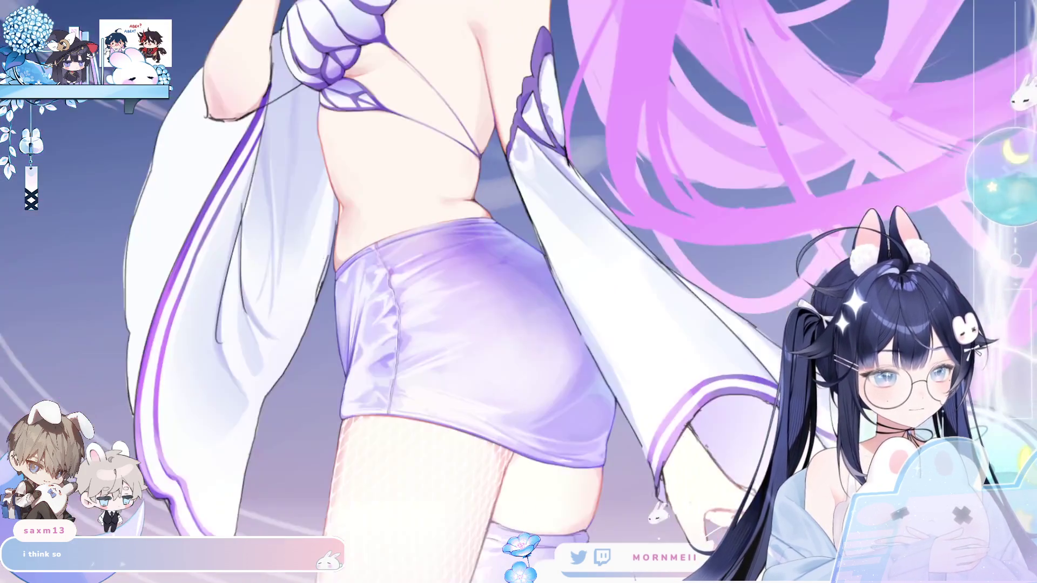
pyautogui.moveTo(602, 158); pyautogui.dragTo(517, 234)
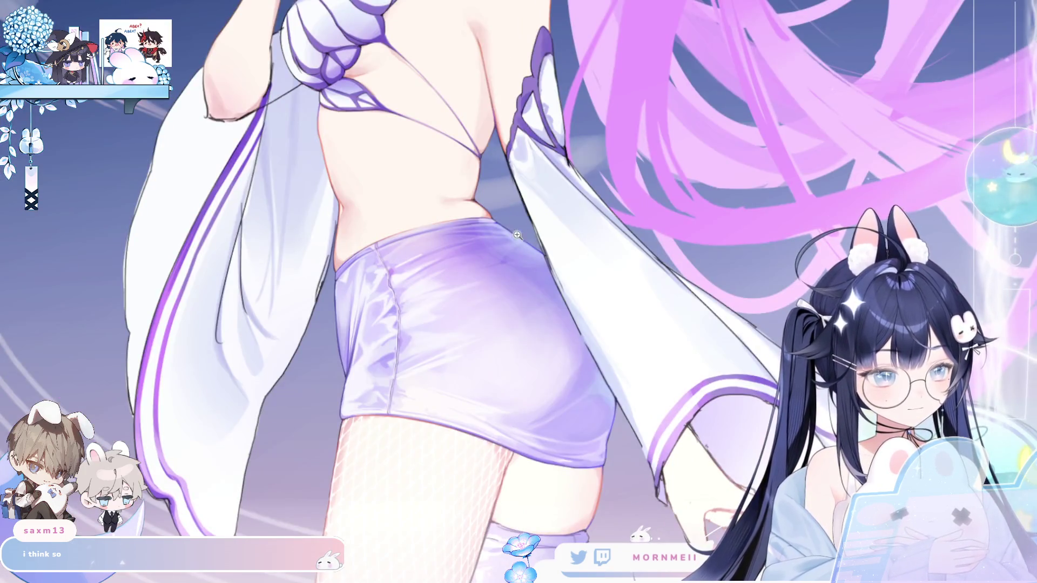
pyautogui.press('h')
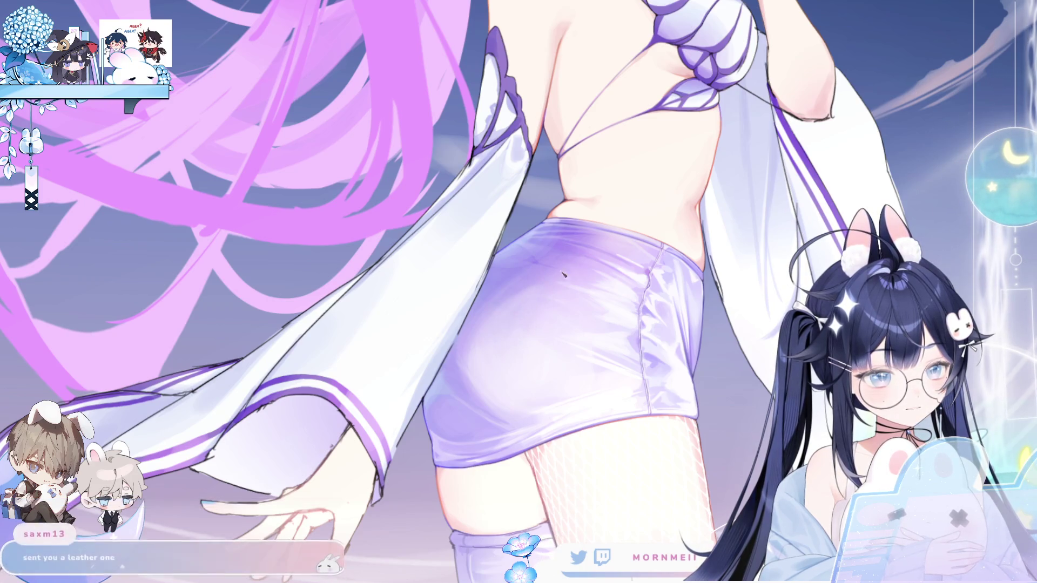
pyautogui.scroll(-1, 569, 228)
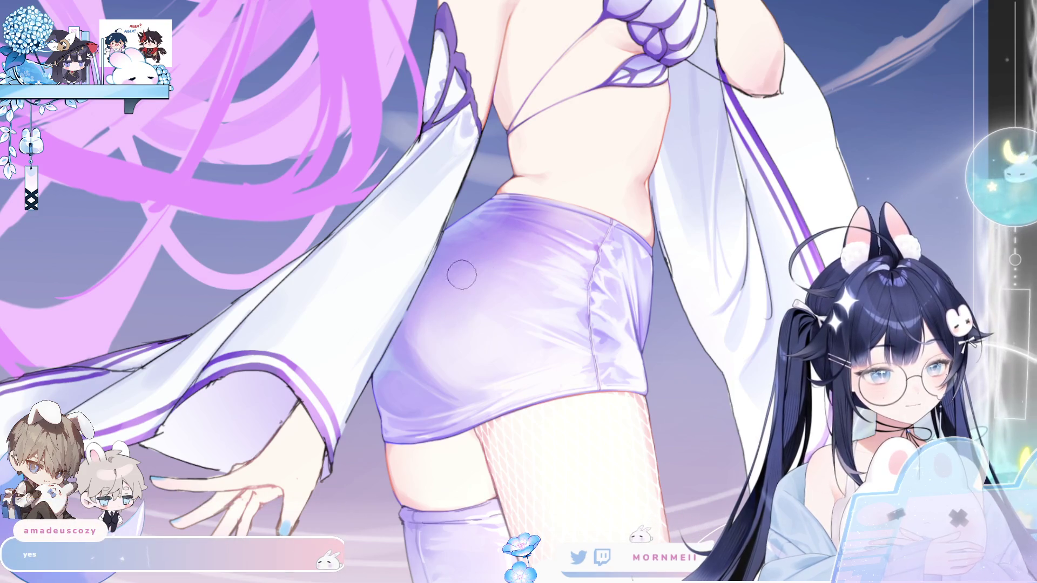
pyautogui.press('m')
pyautogui.press('m')
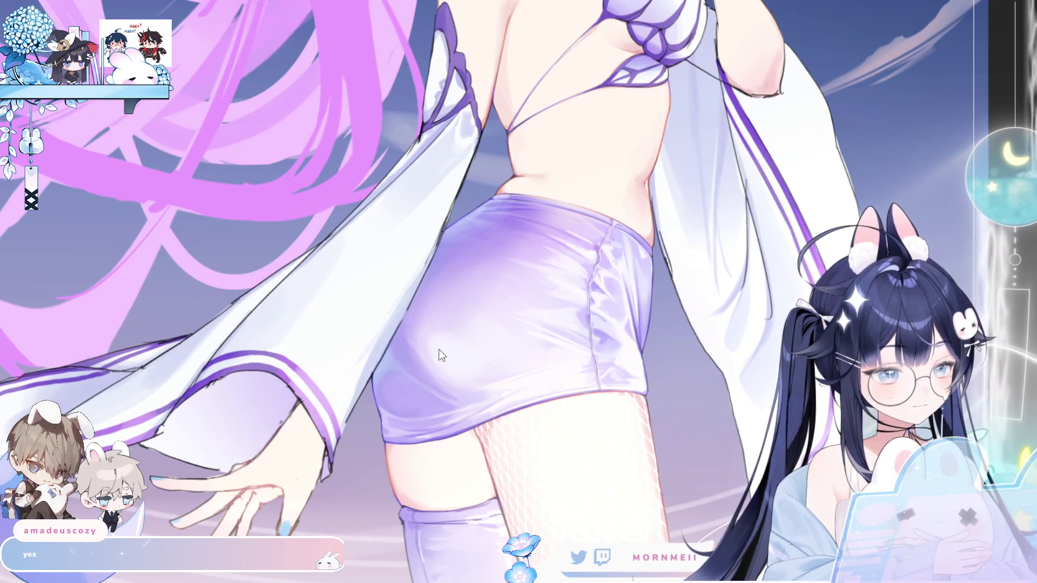
pyautogui.hotkey('ctrl', '0')
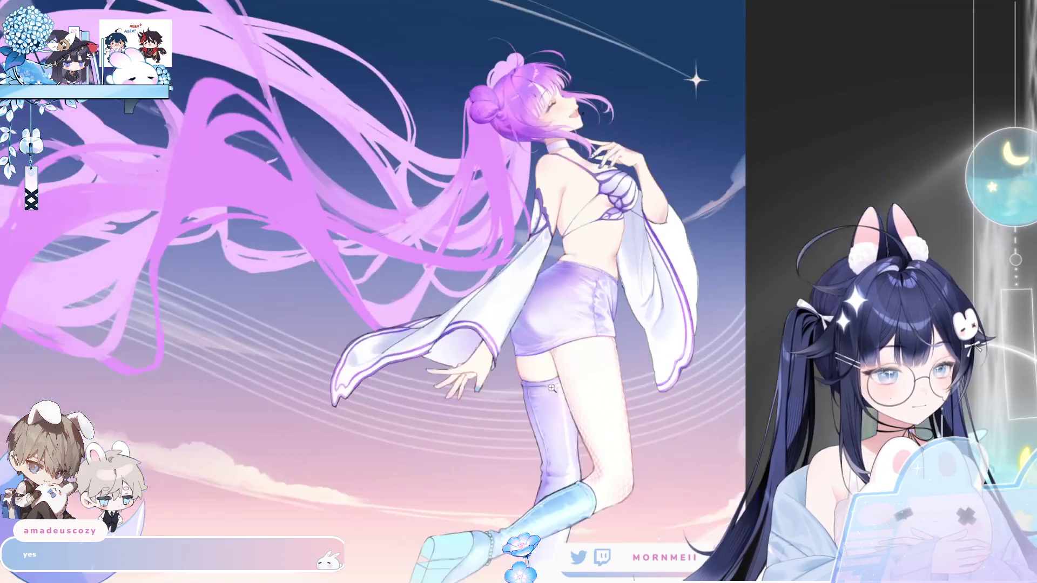
pyautogui.press('m')
pyautogui.press('m')
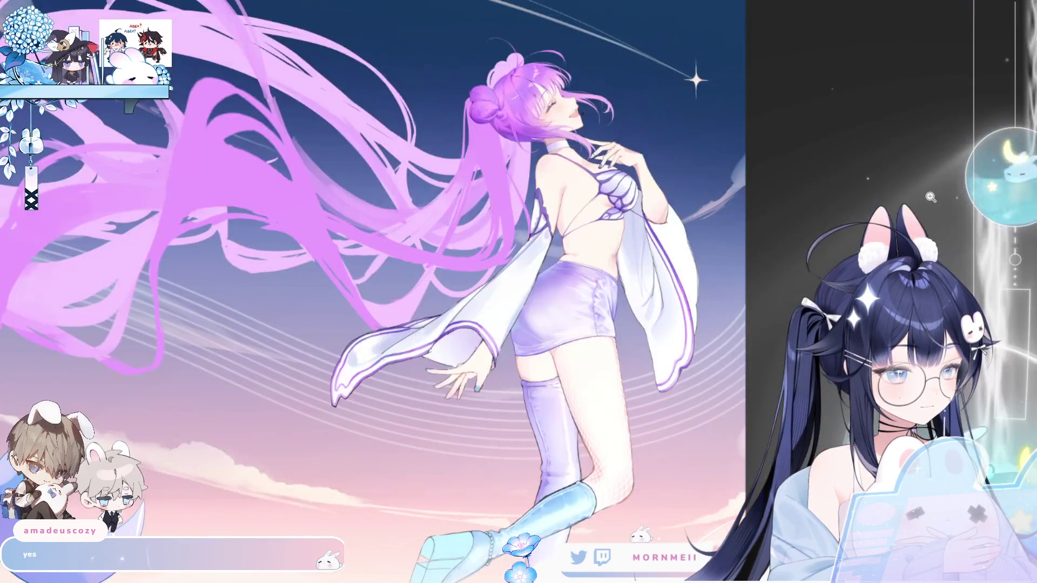
pyautogui.press('m')
pyautogui.press('m')
pyautogui.scroll(3, 716, 310)
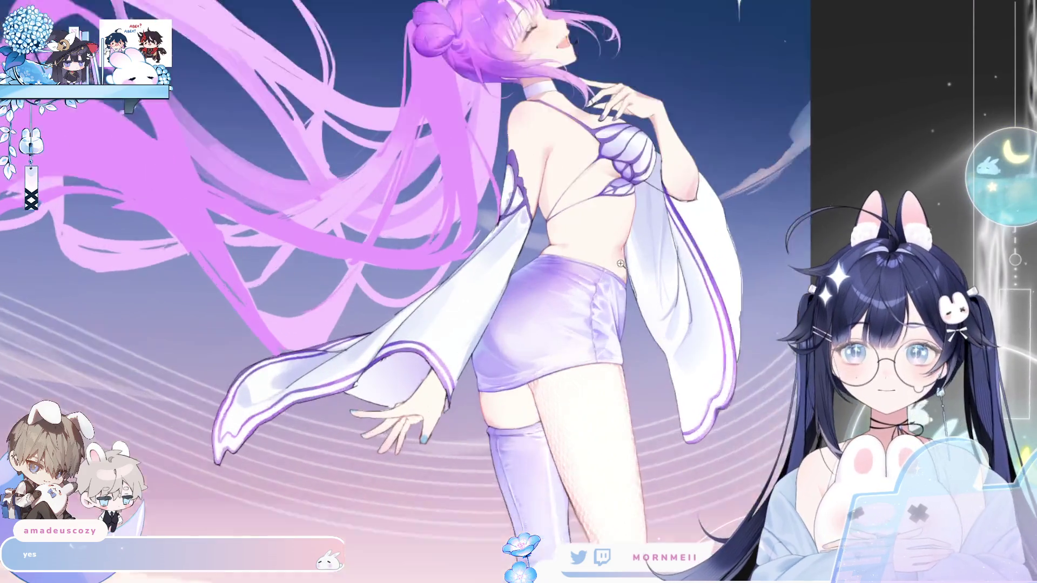
pyautogui.scroll(3, 716, 310)
pyautogui.press('m')
pyautogui.press('m')
pyautogui.scroll(2, 924, 116)
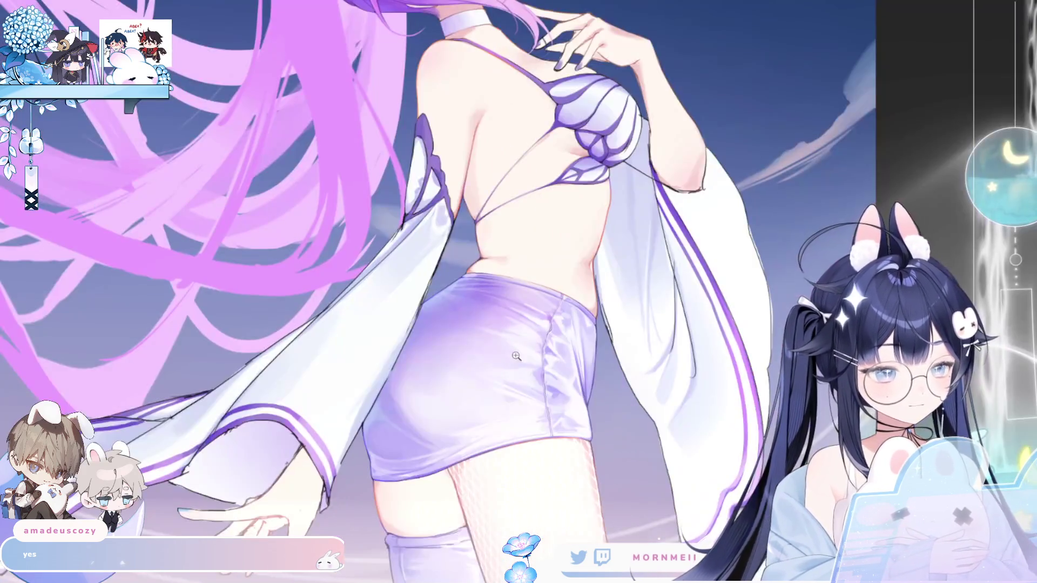
pyautogui.scroll(2, 924, 116)
pyautogui.press('m')
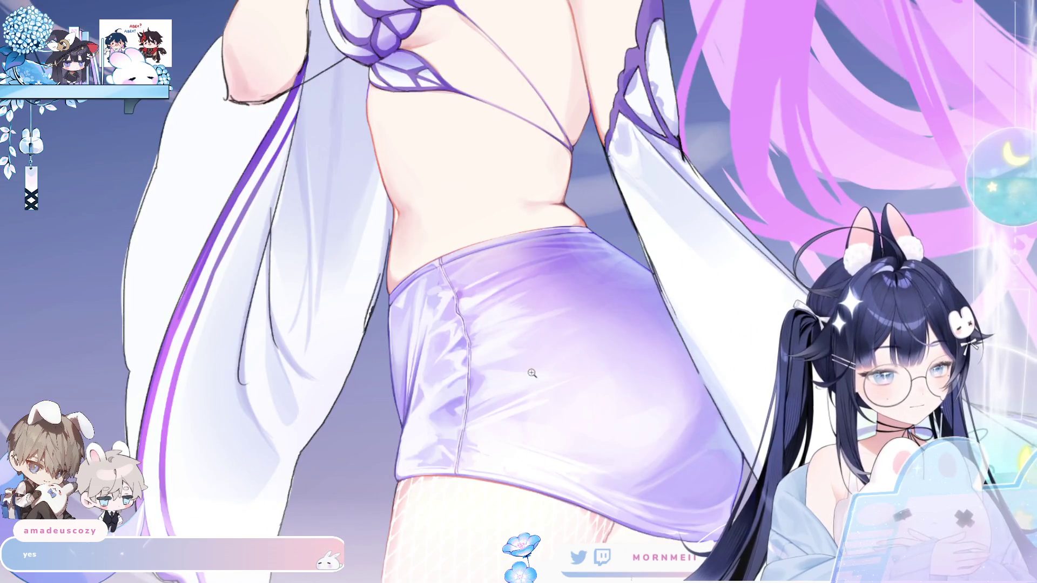
pyautogui.scroll(-5, 518, 357)
pyautogui.press('m')
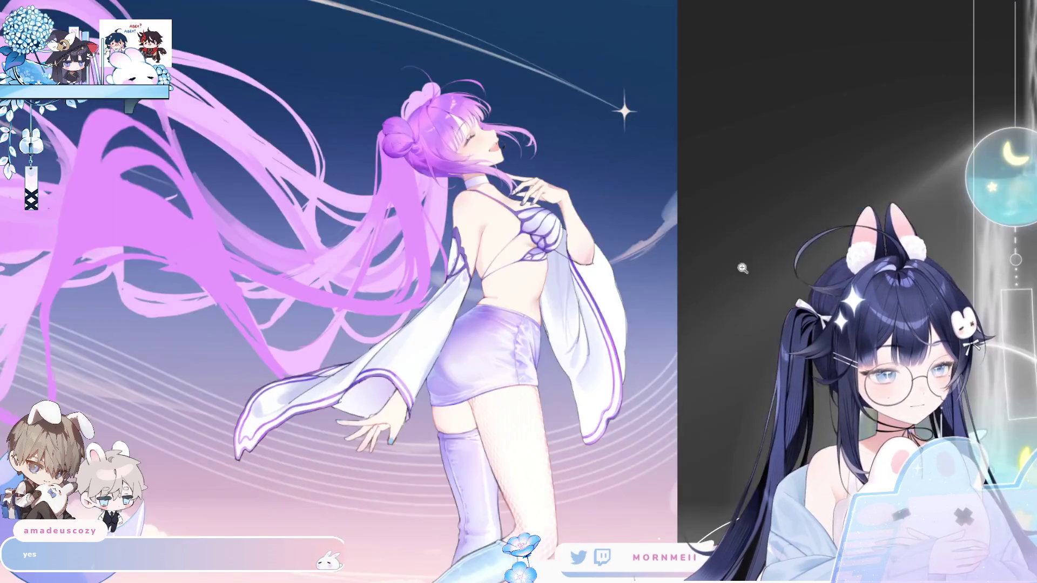
pyautogui.press('m')
pyautogui.scroll(5, 519, 341)
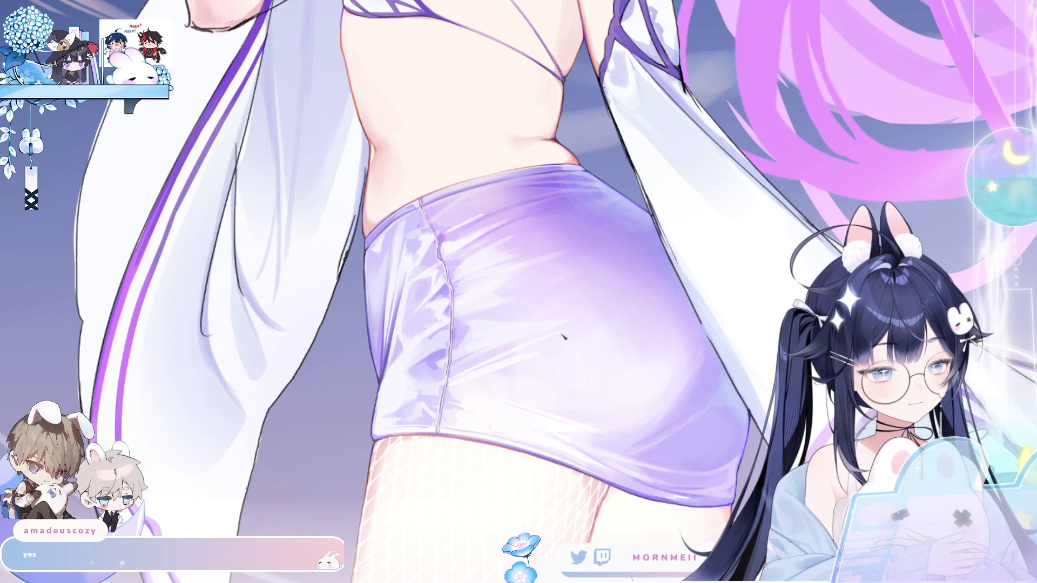
pyautogui.press('m')
pyautogui.press('m')
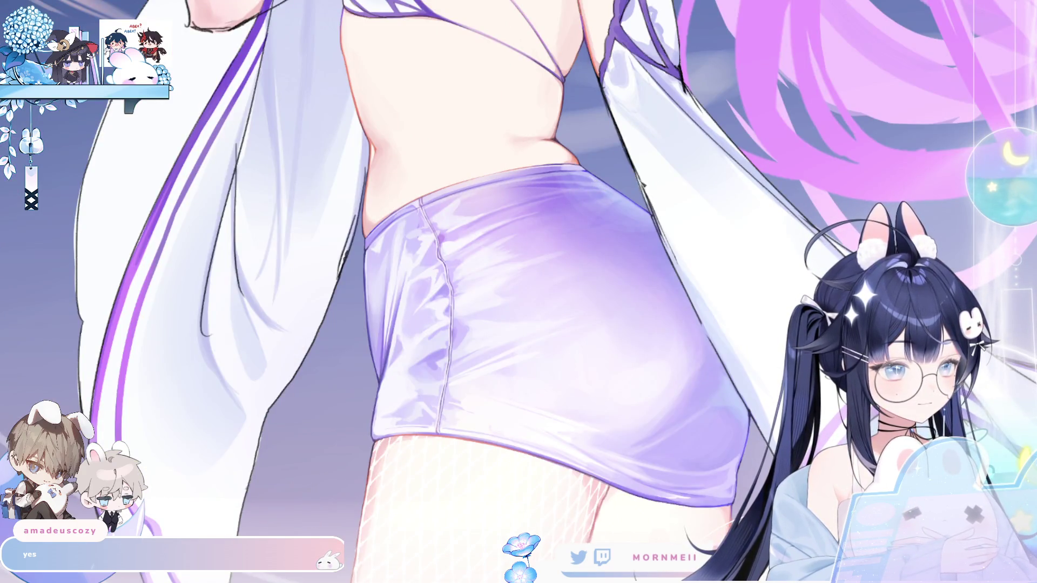
pyautogui.scroll(3, 510, 253)
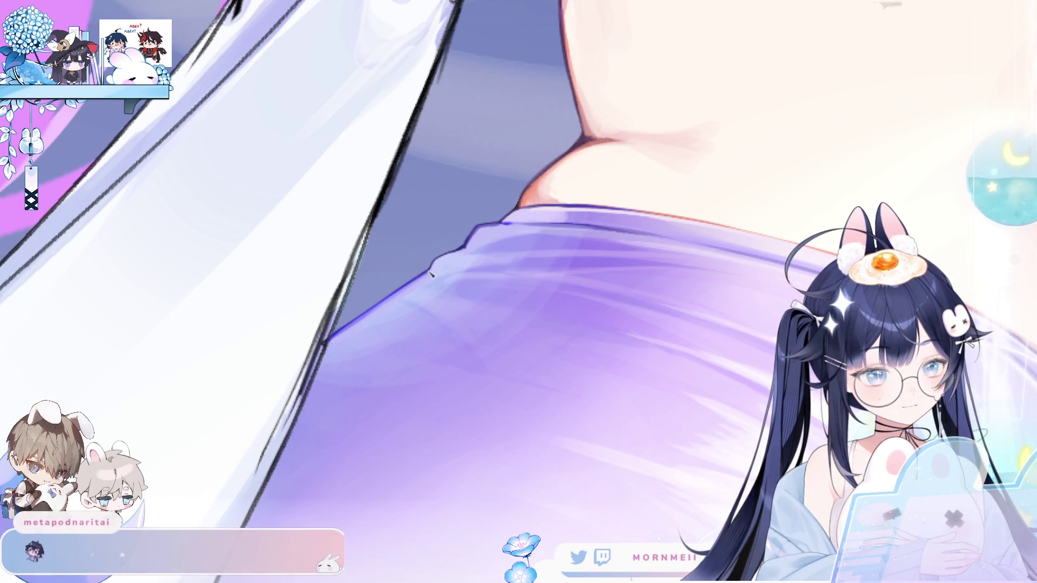
pyautogui.scroll(-5, 492, 259)
pyautogui.press('h')
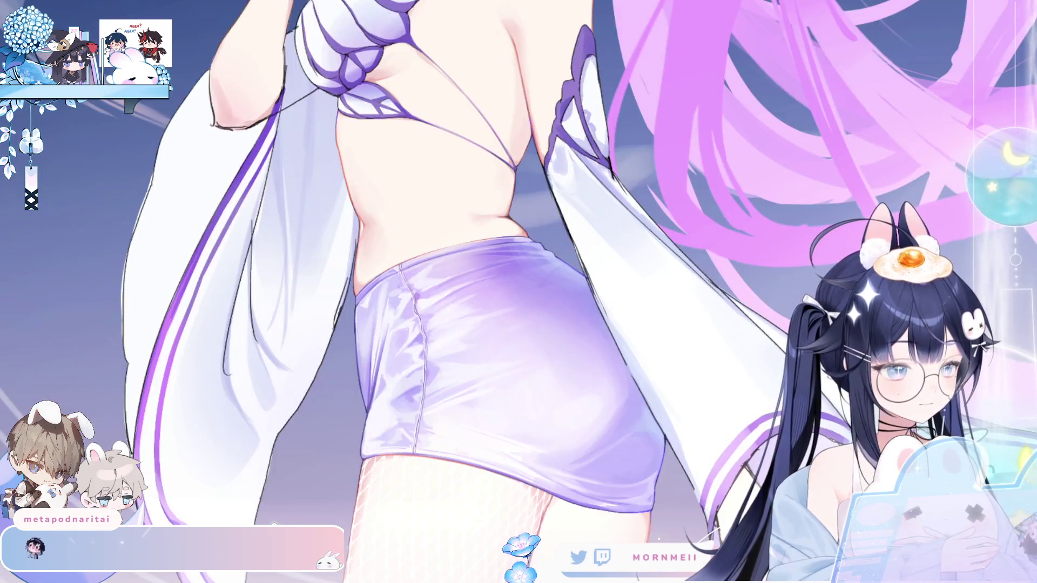
pyautogui.press('h')
pyautogui.scroll(5, 559, 235)
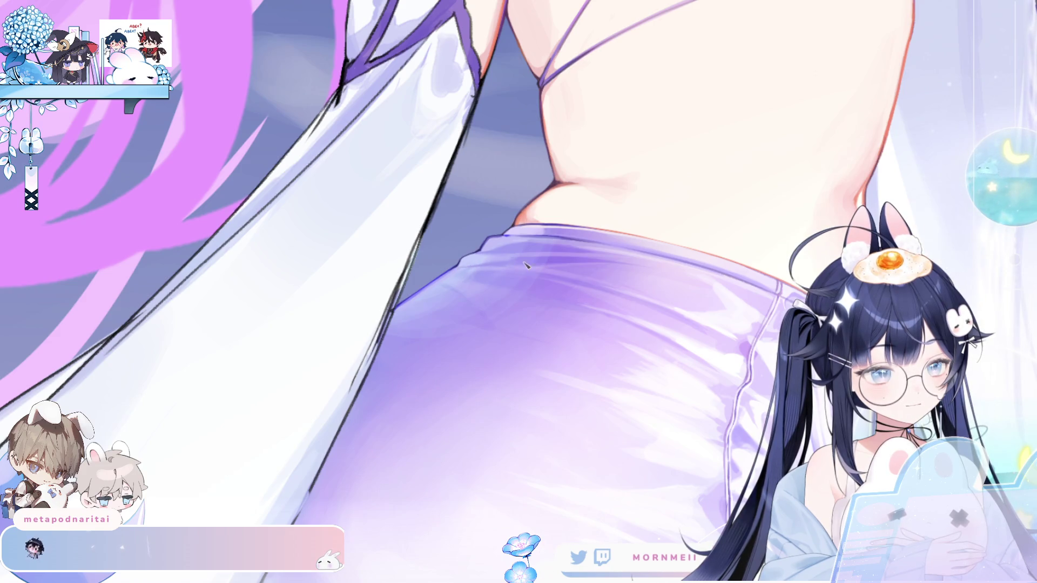
pyautogui.scroll(-5, 472, 268)
pyautogui.press('h')
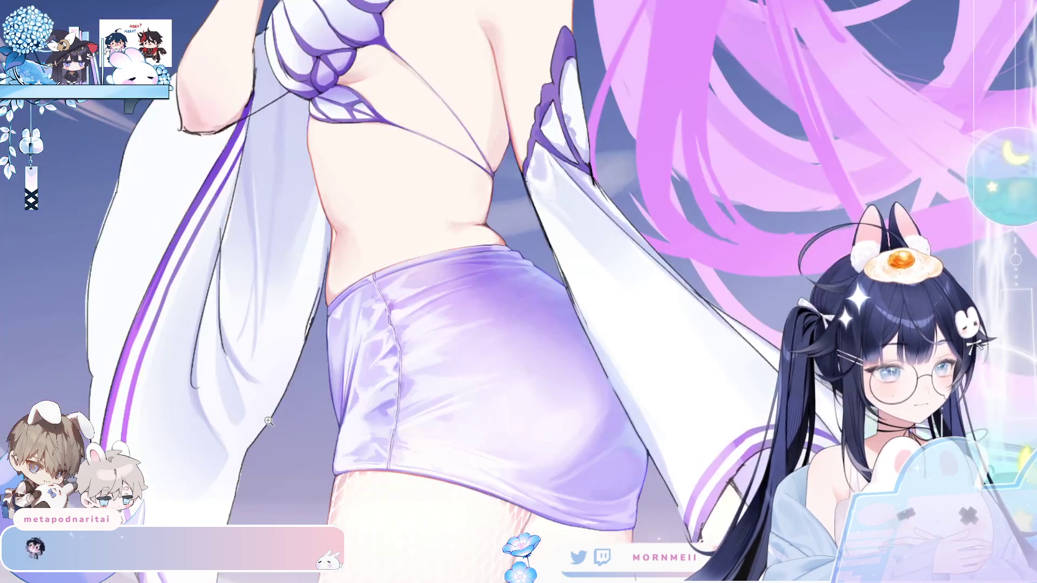
pyautogui.press('h')
pyautogui.scroll(4, 730, 392)
pyautogui.scroll(-1, 730, 392)
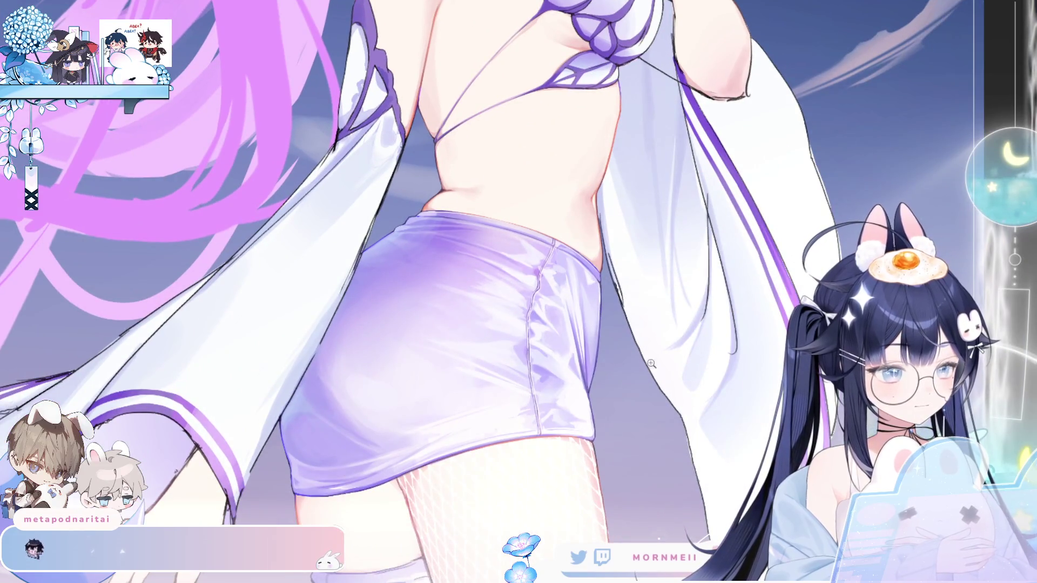
pyautogui.scroll(-3, 730, 392)
pyautogui.press('h')
pyautogui.scroll(1, 380, 542)
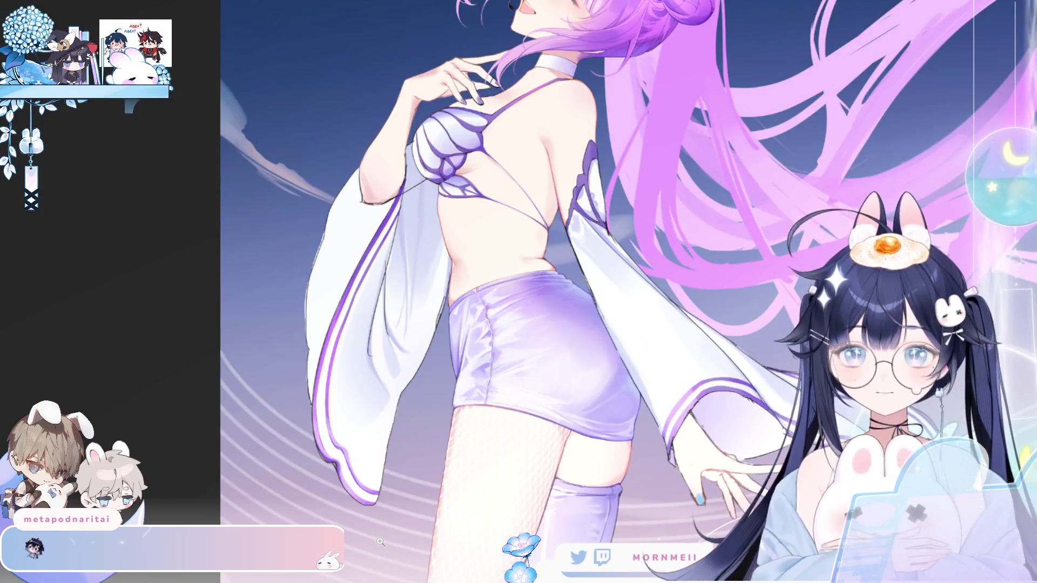
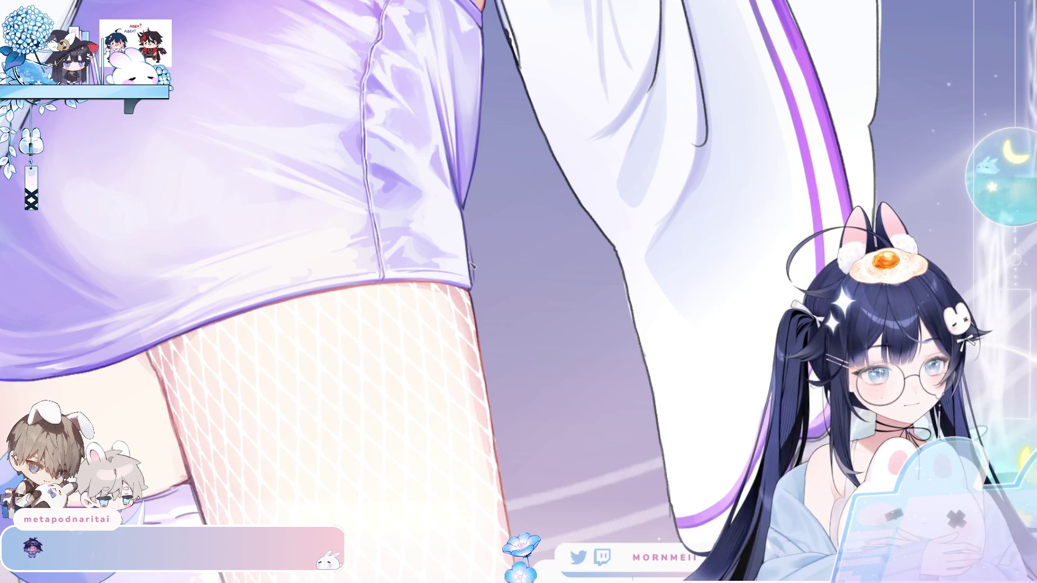
# Pan toward the hand and sky and mirror the canvas horizontally to check the sleeve
pyautogui.click(492, 192)
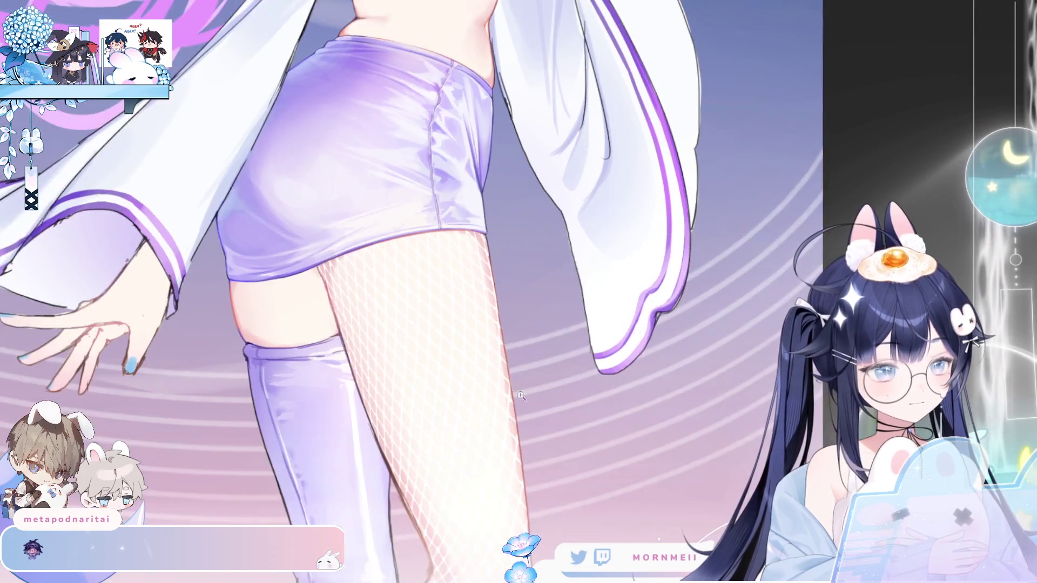
pyautogui.scroll(1, 492, 191)
pyautogui.scroll(1, 492, 191)
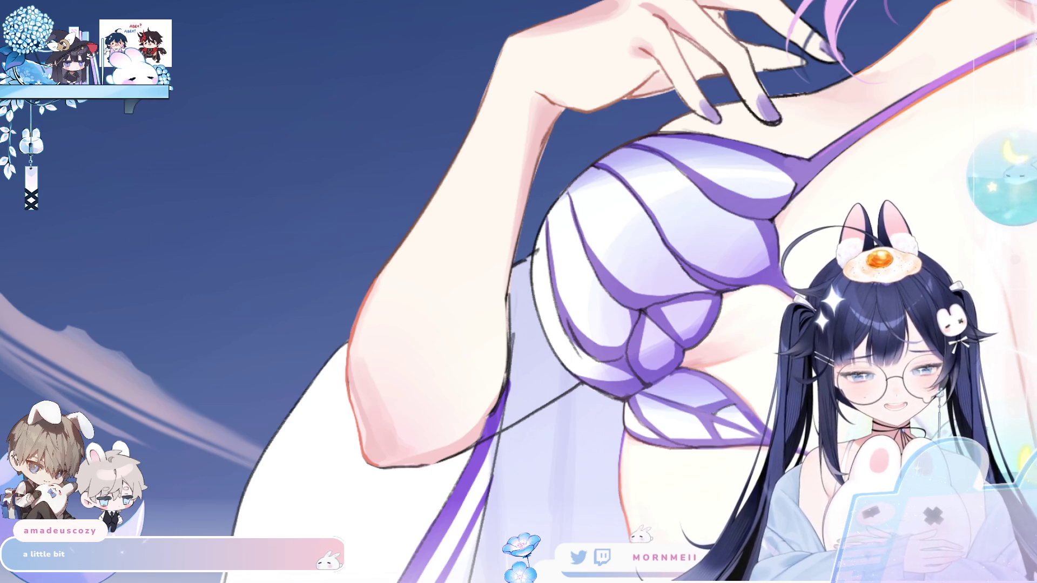
pyautogui.scroll(1, 540, 174)
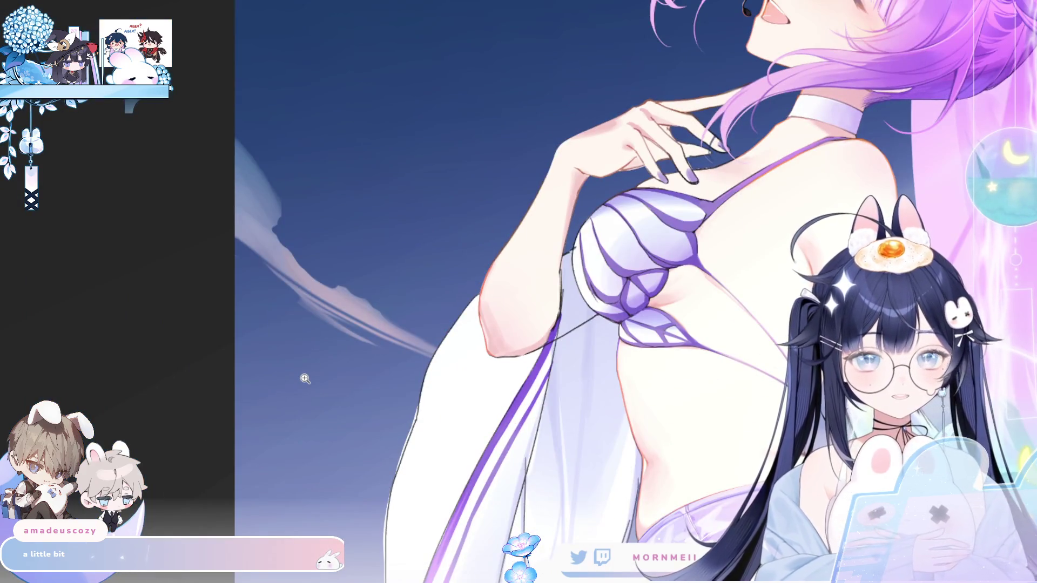
pyautogui.scroll(3, 600, 107)
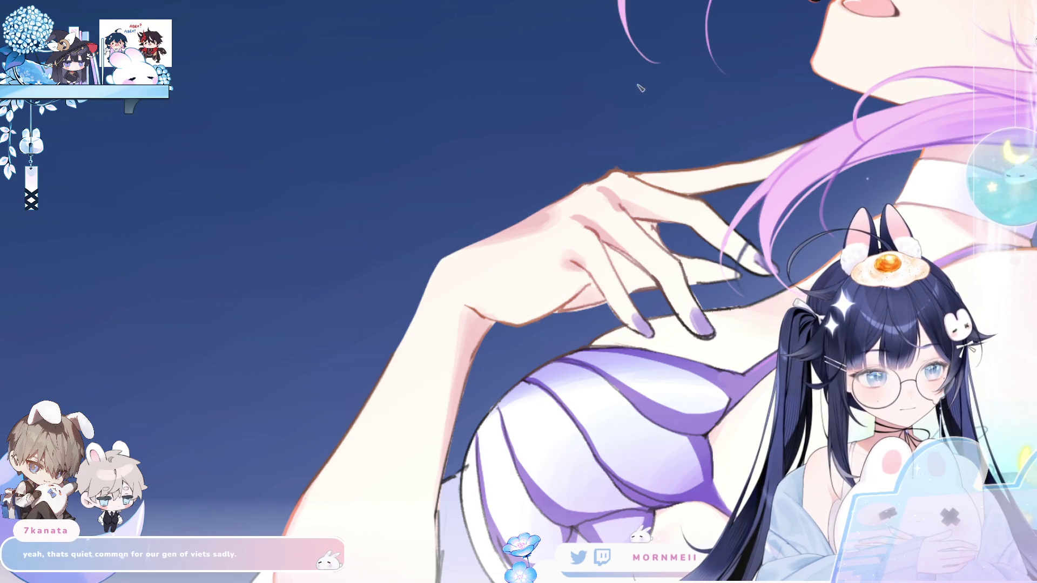
pyautogui.hscroll(3, 503, 240)
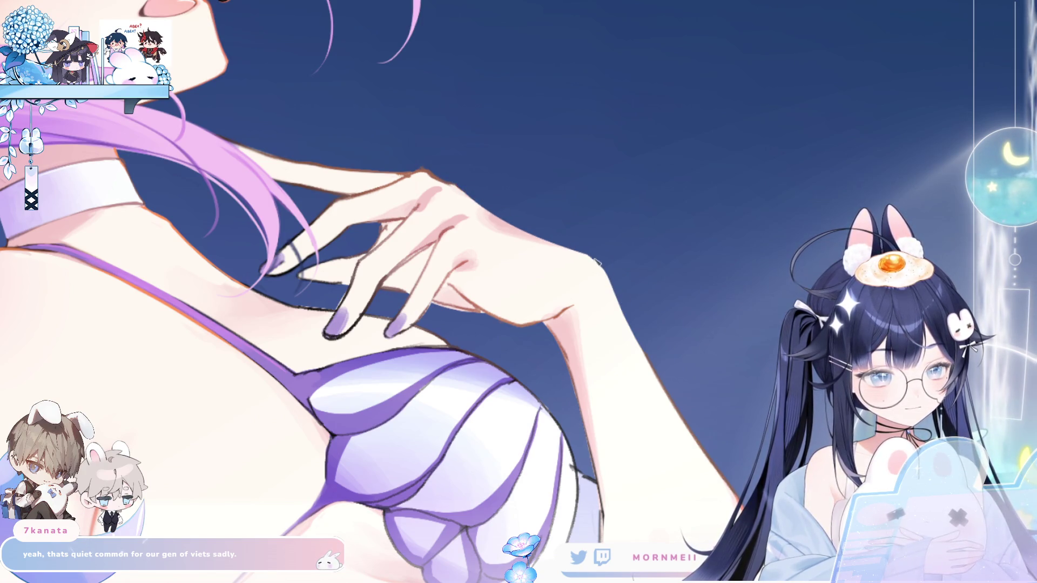
pyautogui.hscroll(-3, 624, 313)
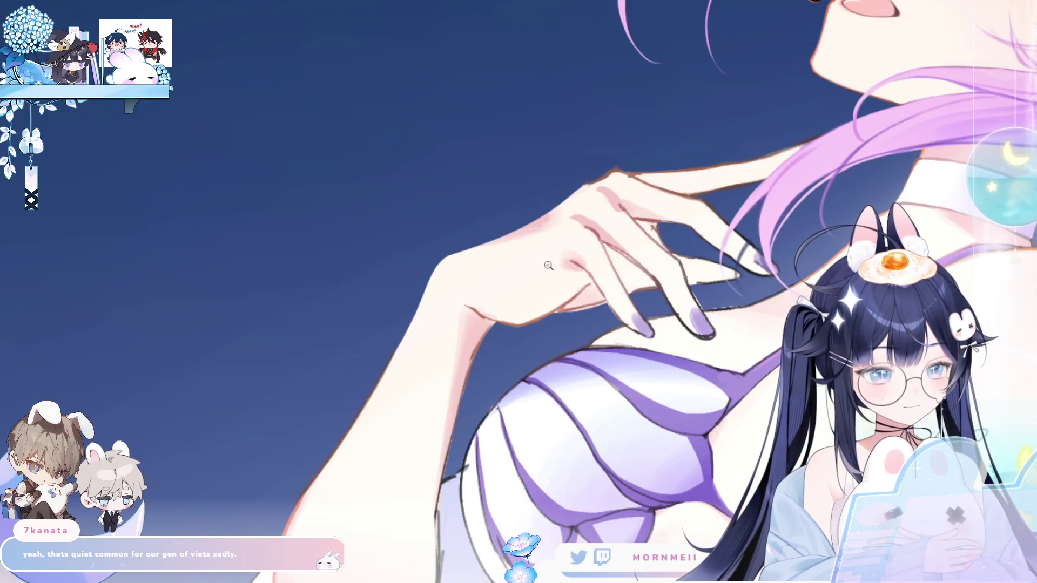
pyautogui.scroll(-3, 548, 264)
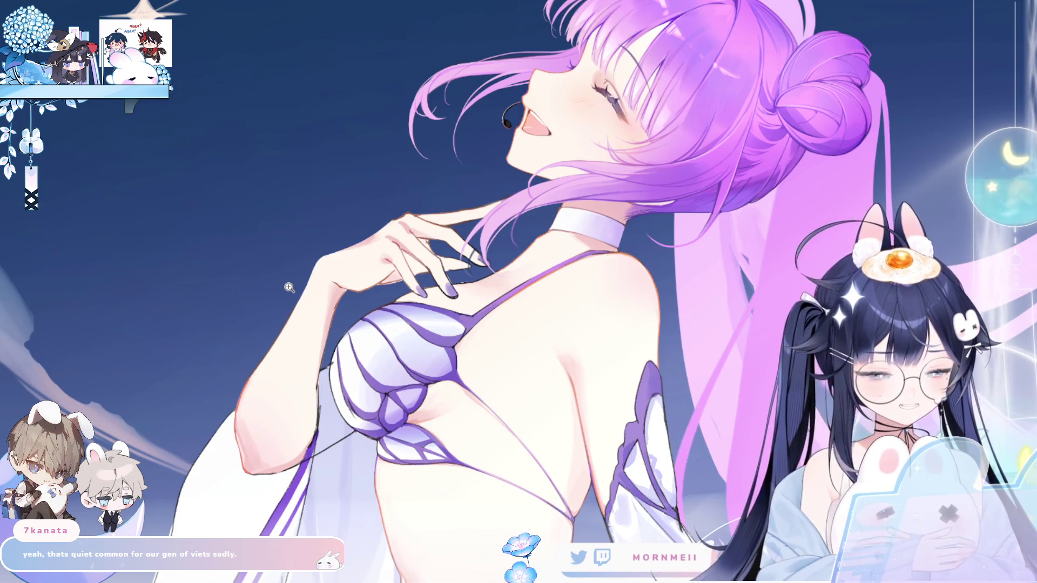
pyautogui.scroll(2, 259, 385)
pyautogui.scroll(2, 260, 385)
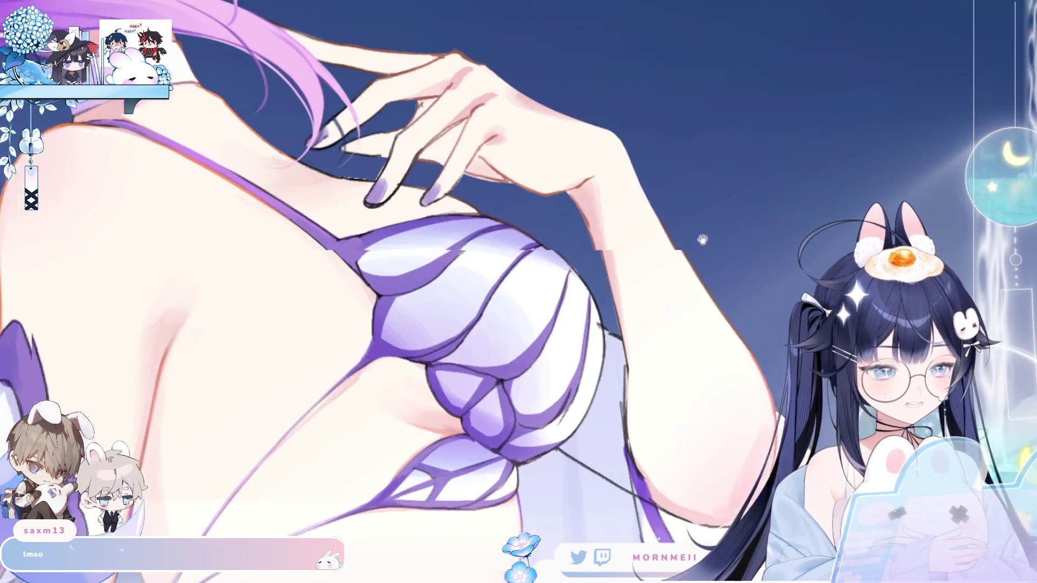
pyautogui.moveTo(729, 138); pyautogui.dragTo(412, 137)
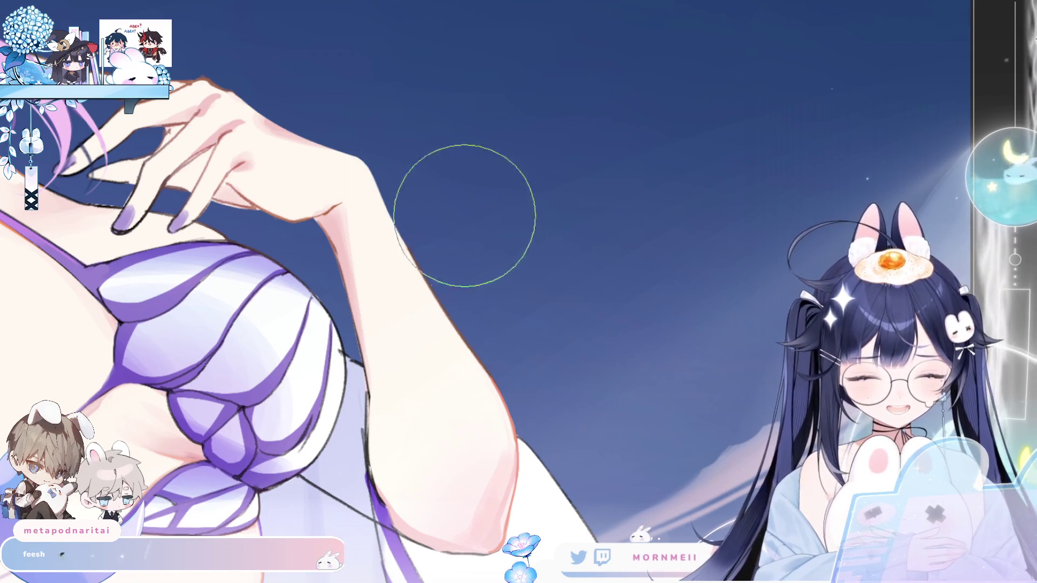
pyautogui.press('m')
pyautogui.press('m')
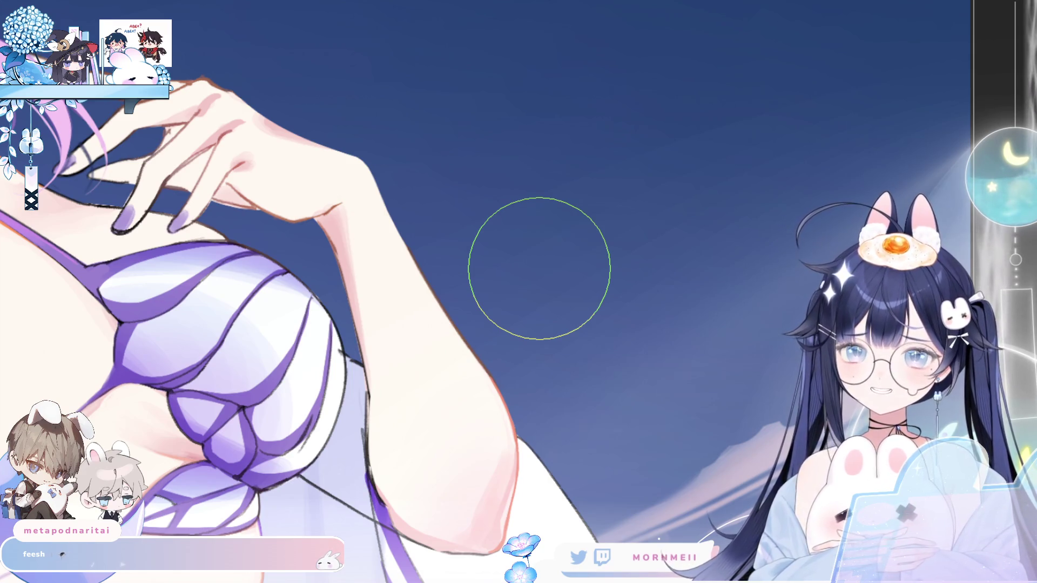
pyautogui.scroll(-3, 538, 268)
pyautogui.scroll(3, 539, 269)
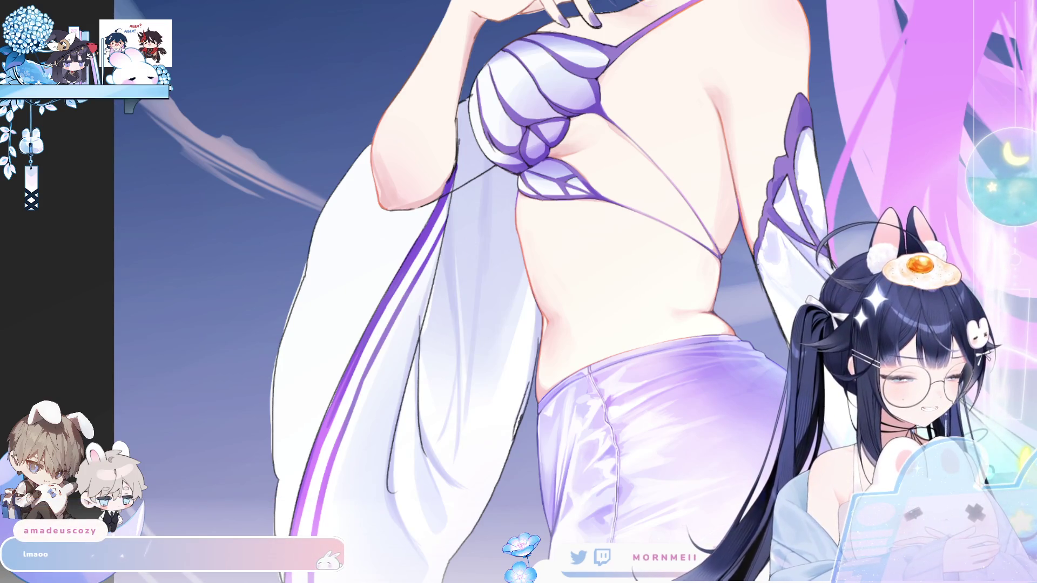
pyautogui.press('h')
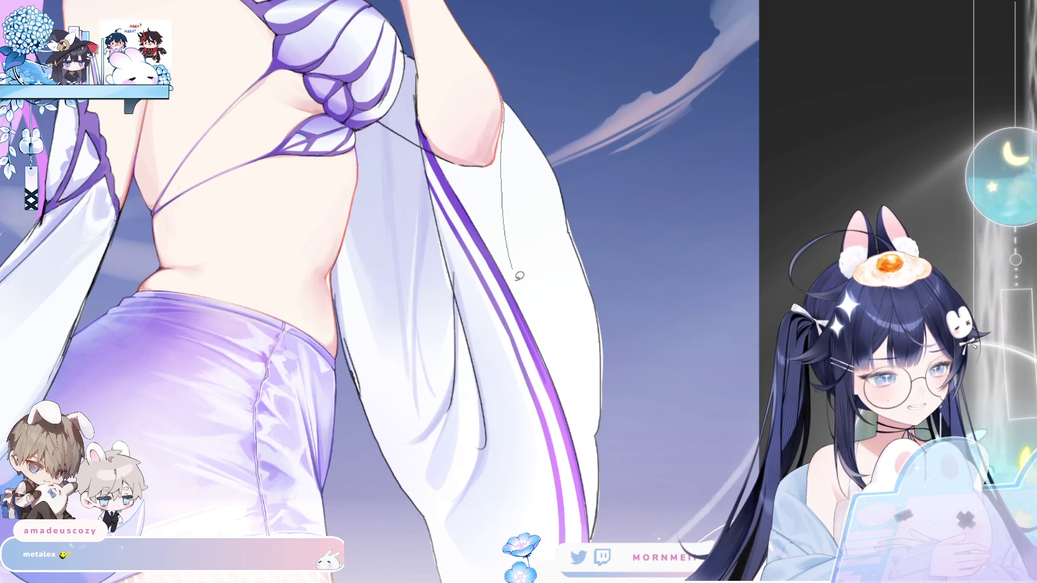
pyautogui.scroll(-1, 520, 275)
# Lasso-select around the sleeve and paint a thin purple stroke down its outer edge, then mirror back
pyautogui.moveTo(519, 276); pyautogui.dragTo(505, 64)
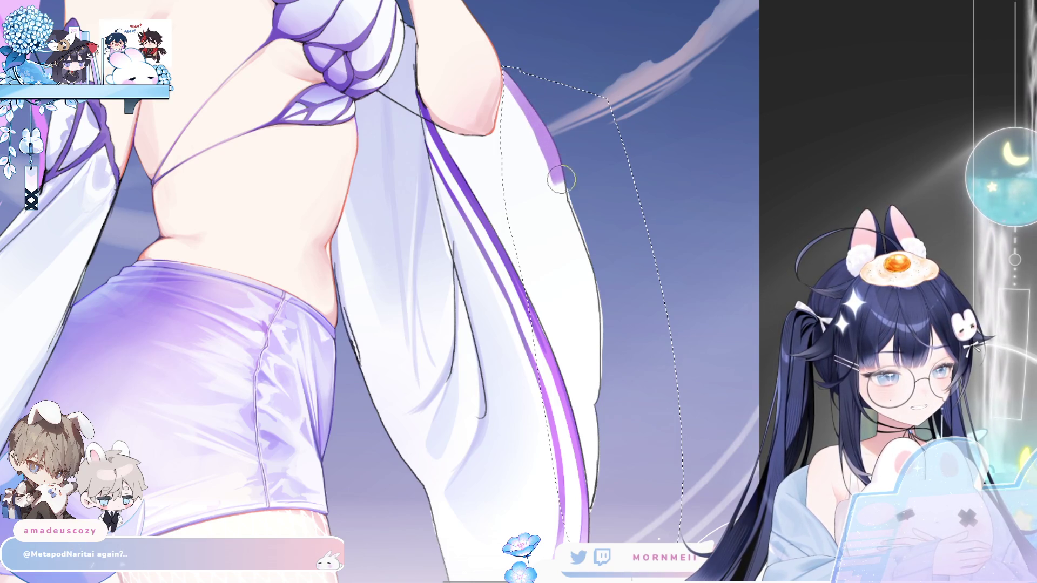
pyautogui.moveTo(513, 78); pyautogui.dragTo(599, 272)
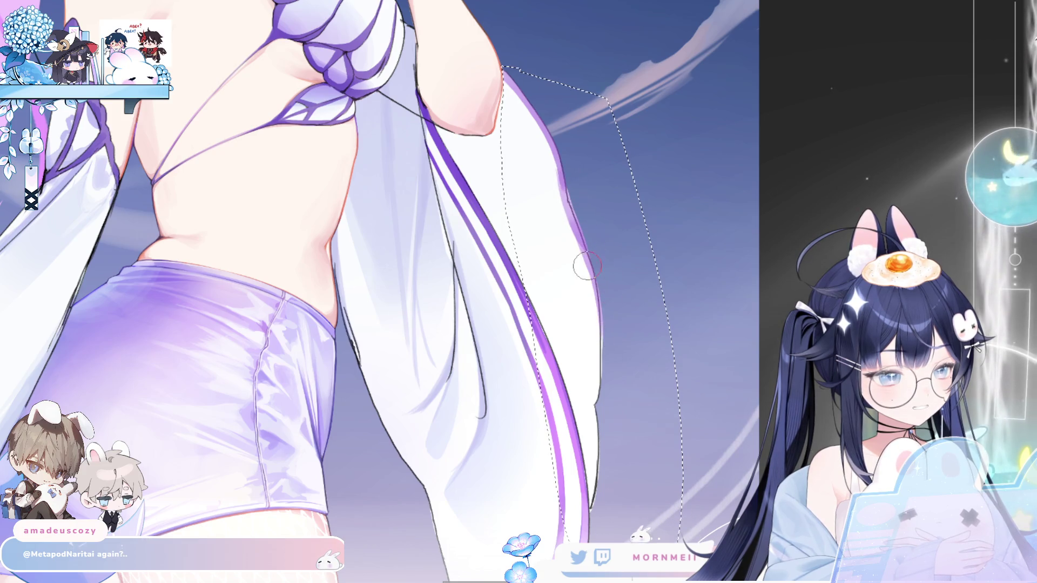
pyautogui.moveTo(597, 296); pyautogui.dragTo(596, 500)
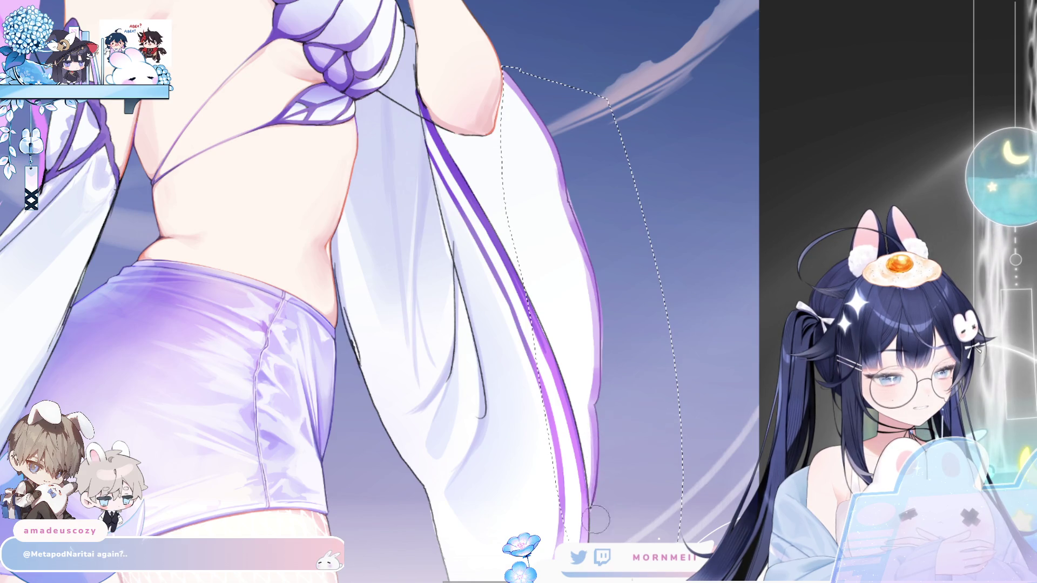
pyautogui.press('h')
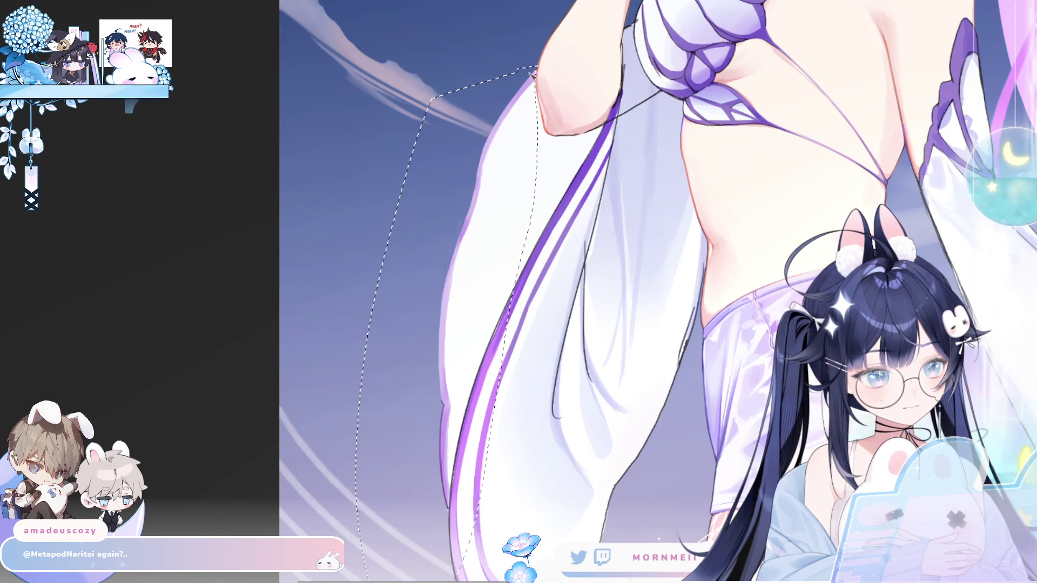
pyautogui.scroll(-5, 541, 315)
pyautogui.scroll(5, 541, 315)
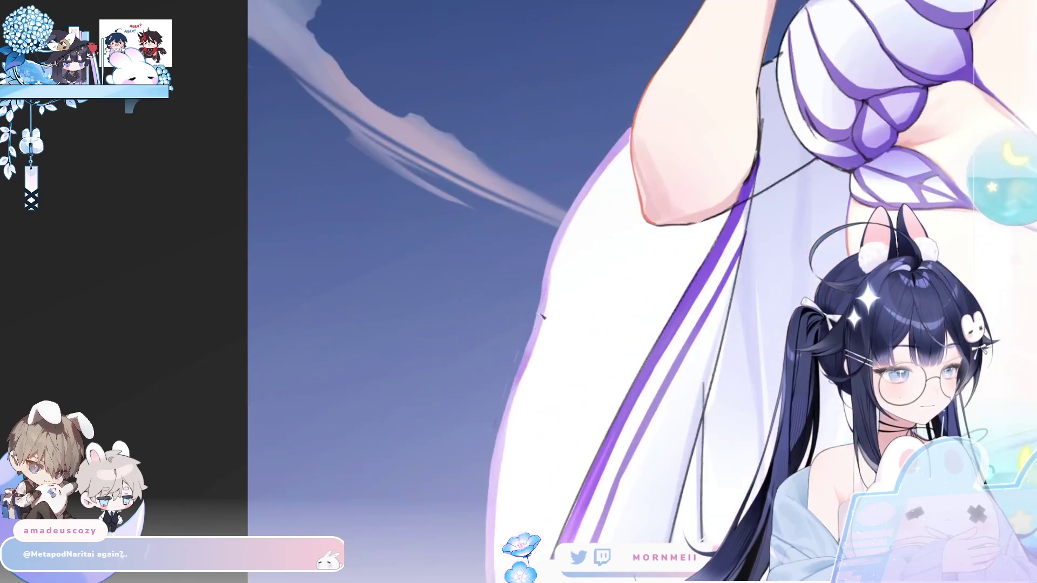
pyautogui.scroll(-1, 519, 363)
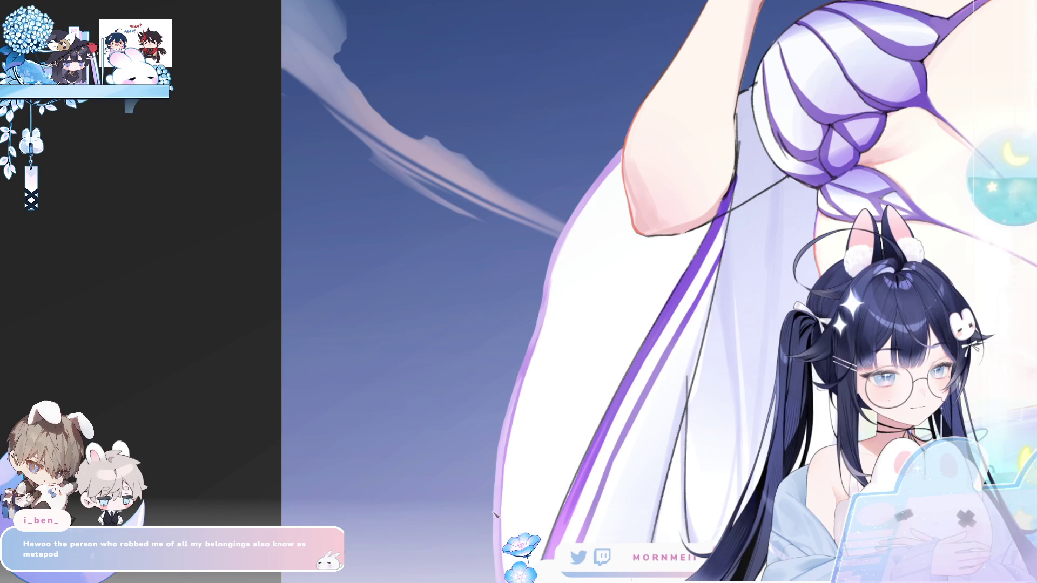
pyautogui.scroll(-2, 519, 491)
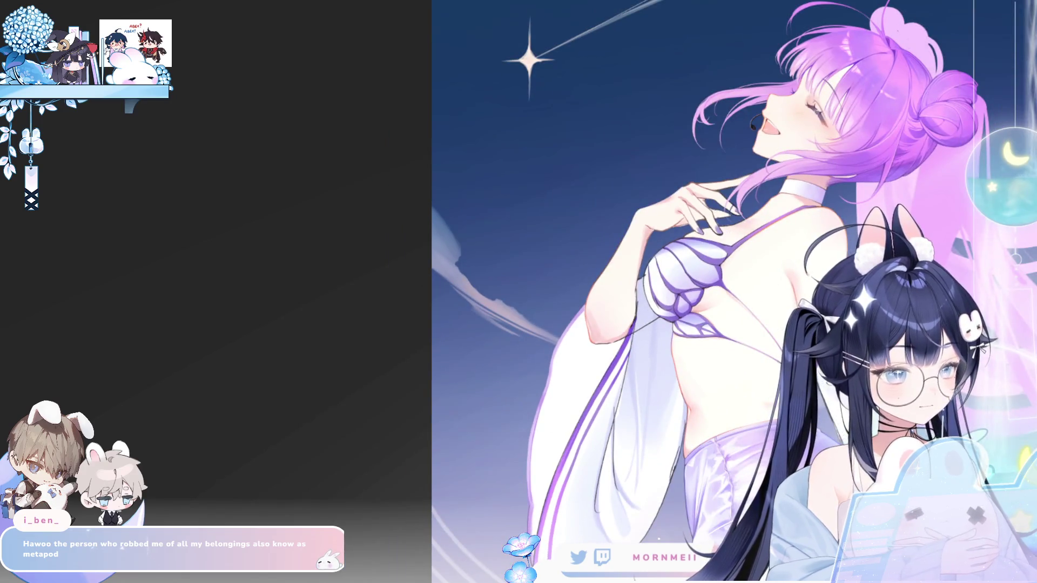
pyautogui.scroll(-2, 519, 491)
pyautogui.scroll(1, 698, 207)
pyautogui.scroll(1, 699, 206)
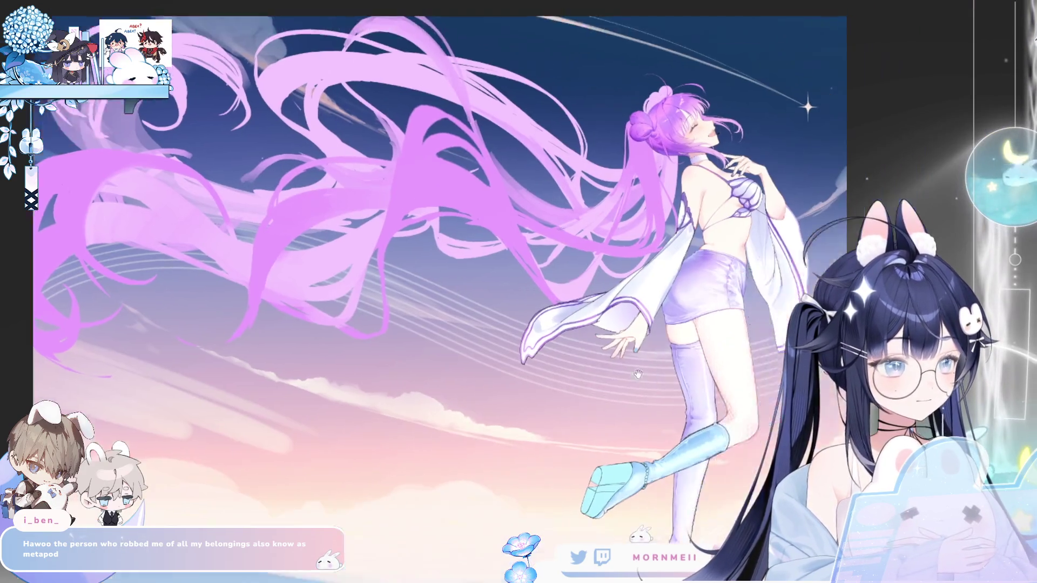
pyautogui.scroll(1, 699, 207)
pyautogui.scroll(2, 699, 206)
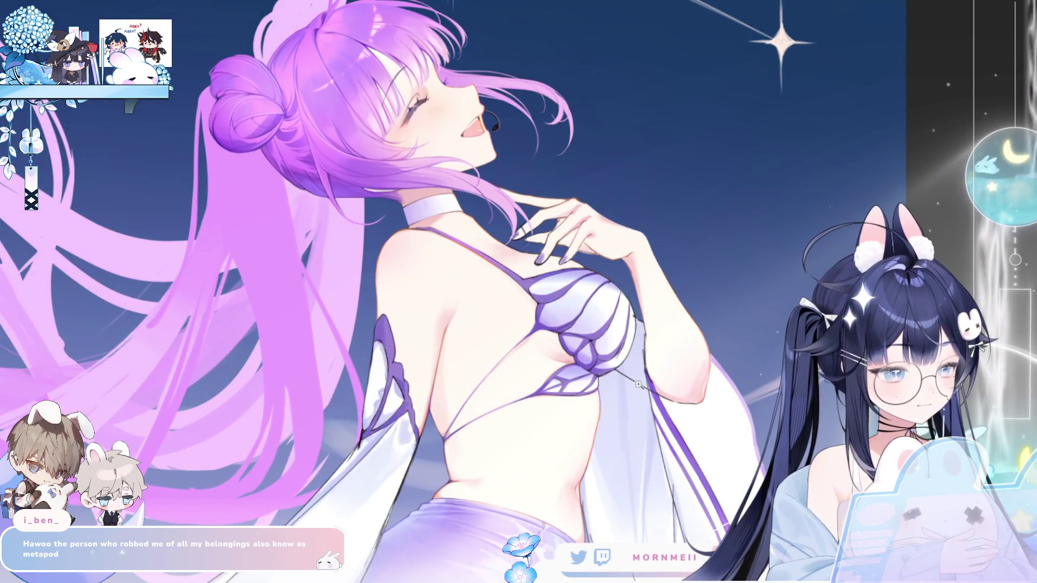
pyautogui.scroll(1, 649, 352)
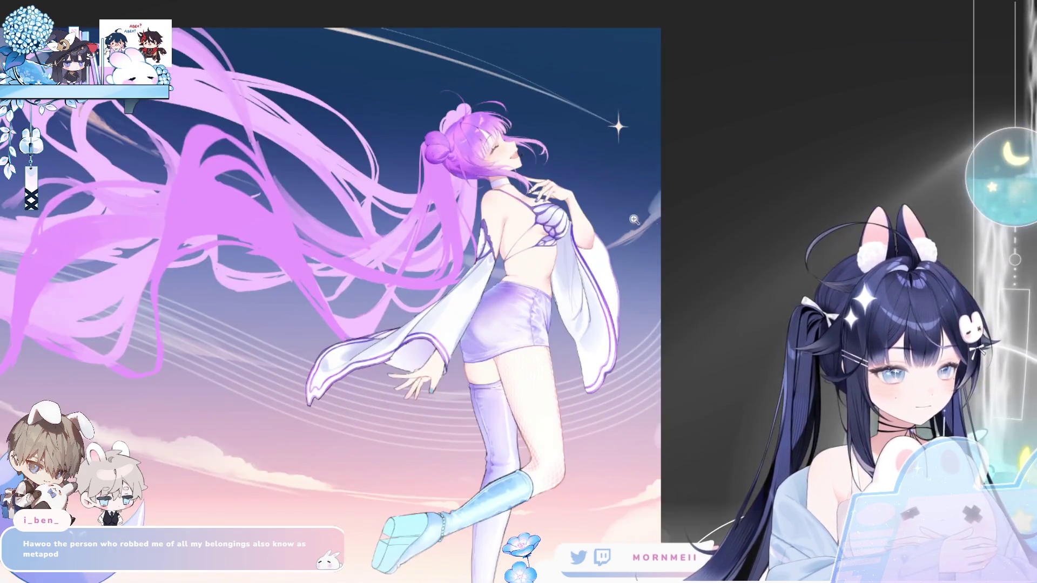
# Zoom in close on the edge of the shell bikini
pyautogui.click(591, 173)
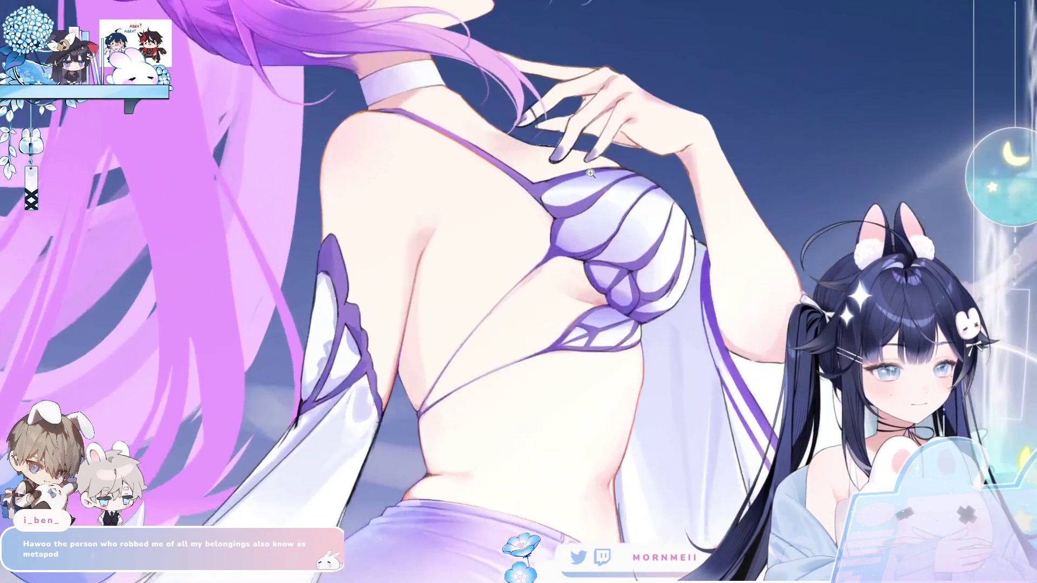
pyautogui.scroll(2, 591, 174)
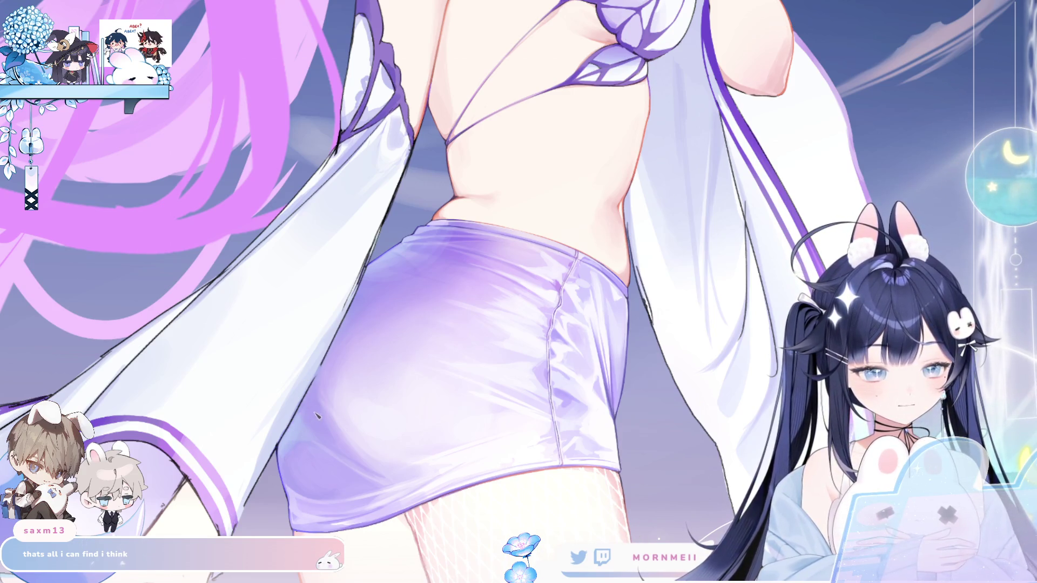
pyautogui.scroll(-3, 318, 416)
pyautogui.scroll(-1, 317, 415)
pyautogui.scroll(4, 363, 366)
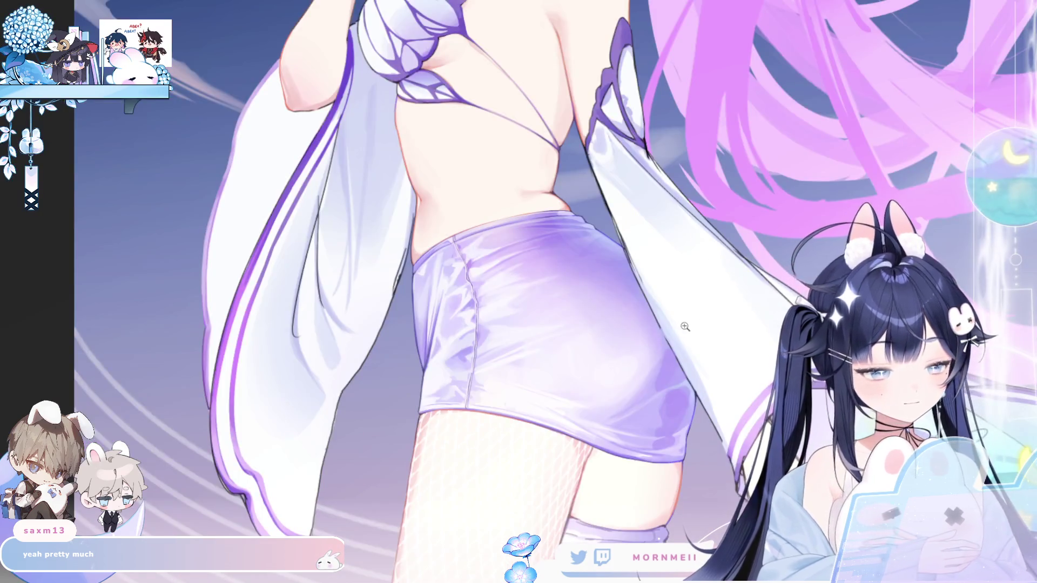
pyautogui.scroll(-3, 680, 345)
pyautogui.scroll(3, 680, 346)
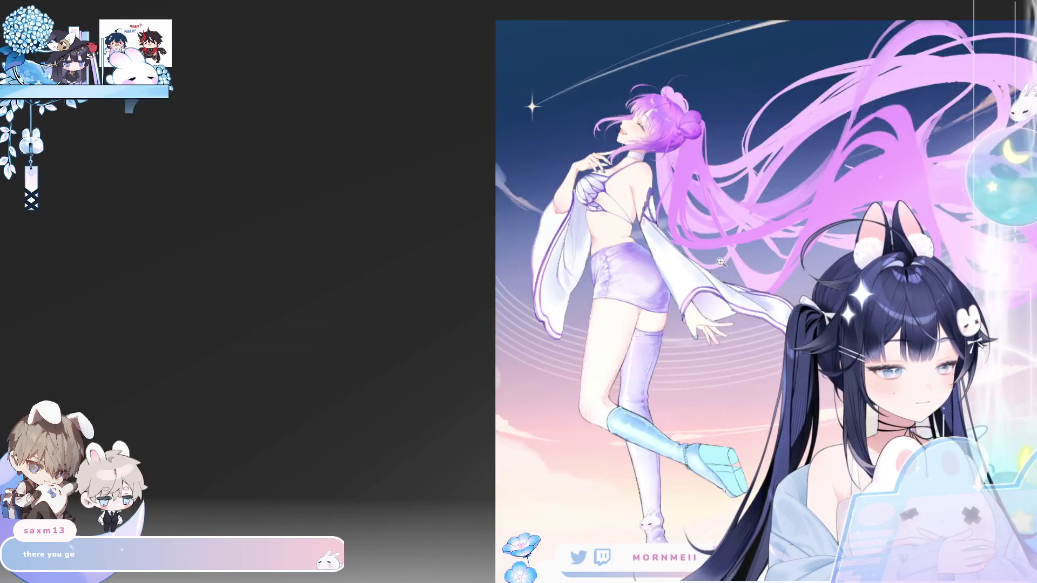
pyautogui.click(630, 276)
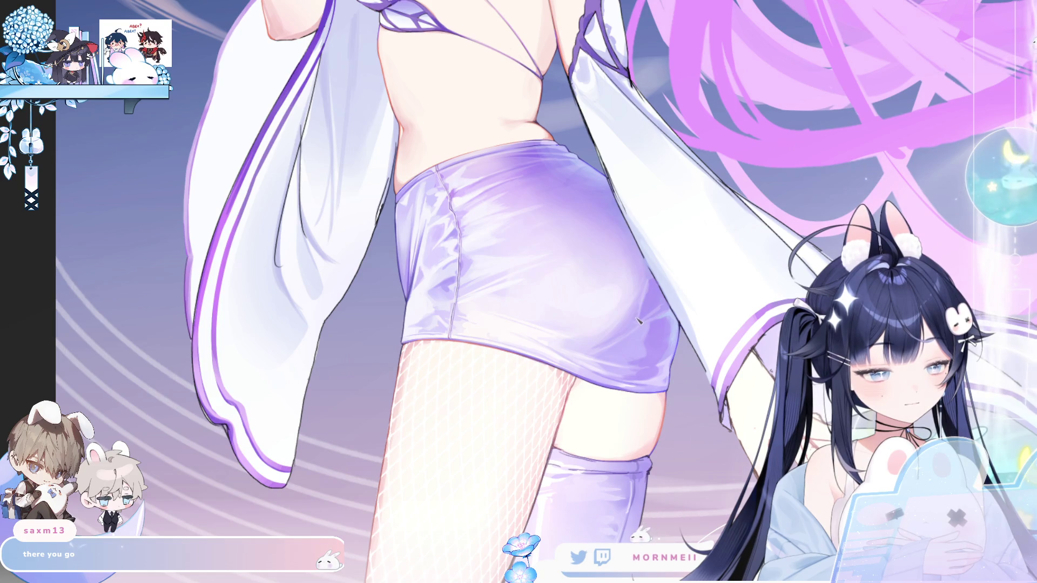
pyautogui.press('Right')
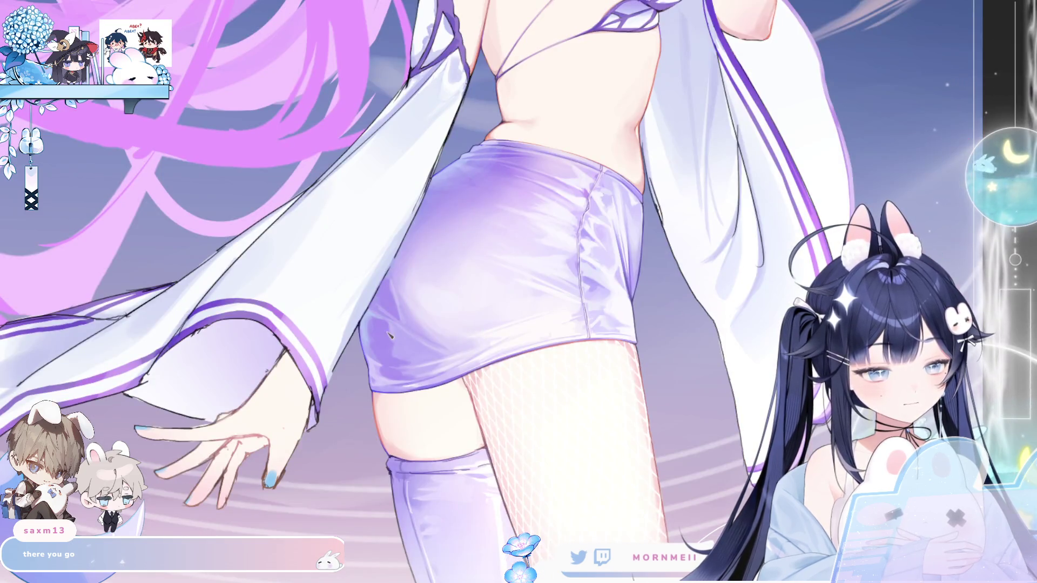
# Alternate between full-figure and skirt views, mirroring to check proportions
pyautogui.click(468, 285)
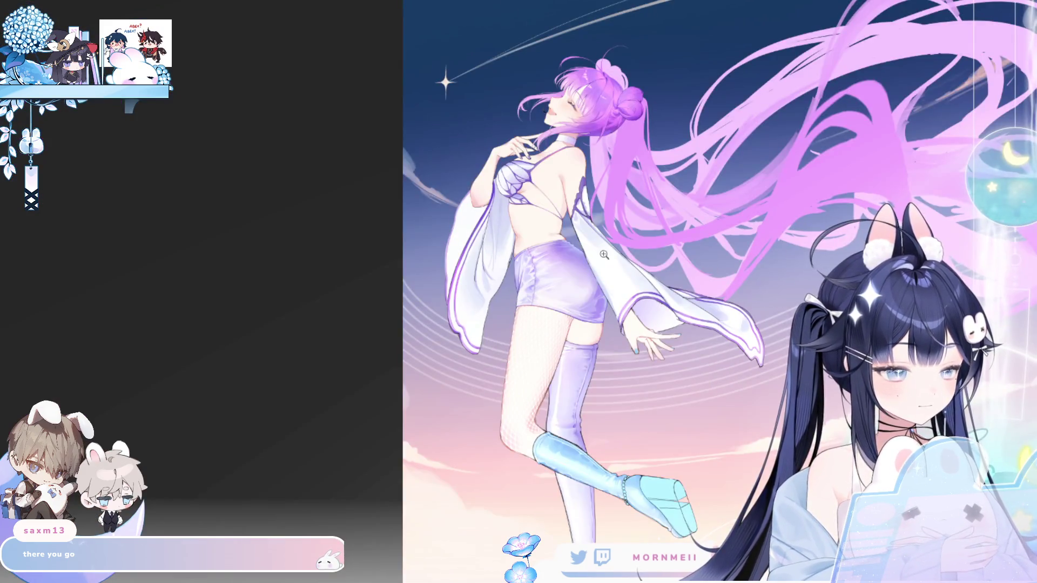
pyautogui.click(604, 255)
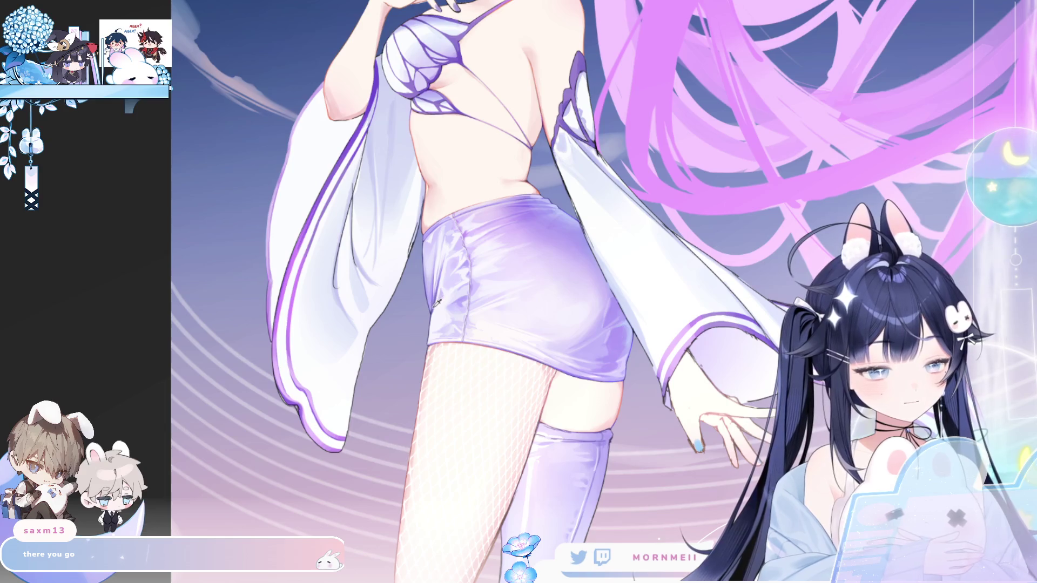
pyautogui.press('h')
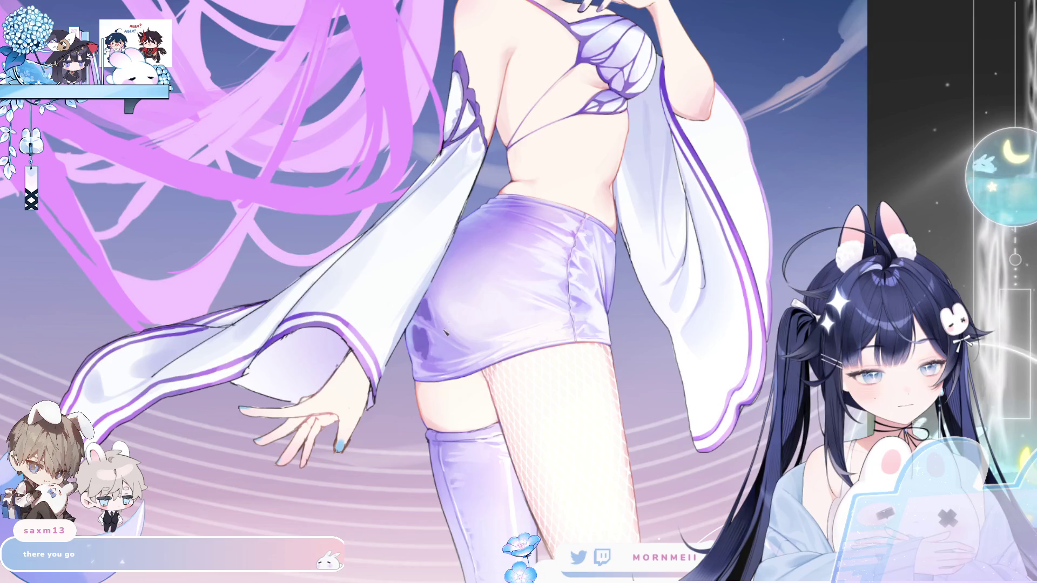
pyautogui.click(425, 352)
pyautogui.press('h')
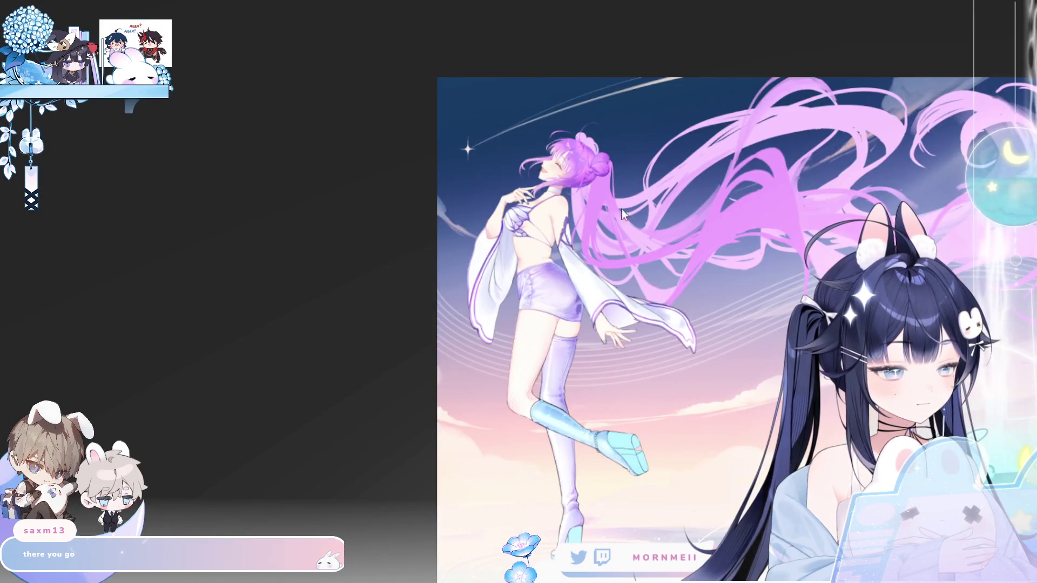
pyautogui.press('h')
pyautogui.click(621, 208)
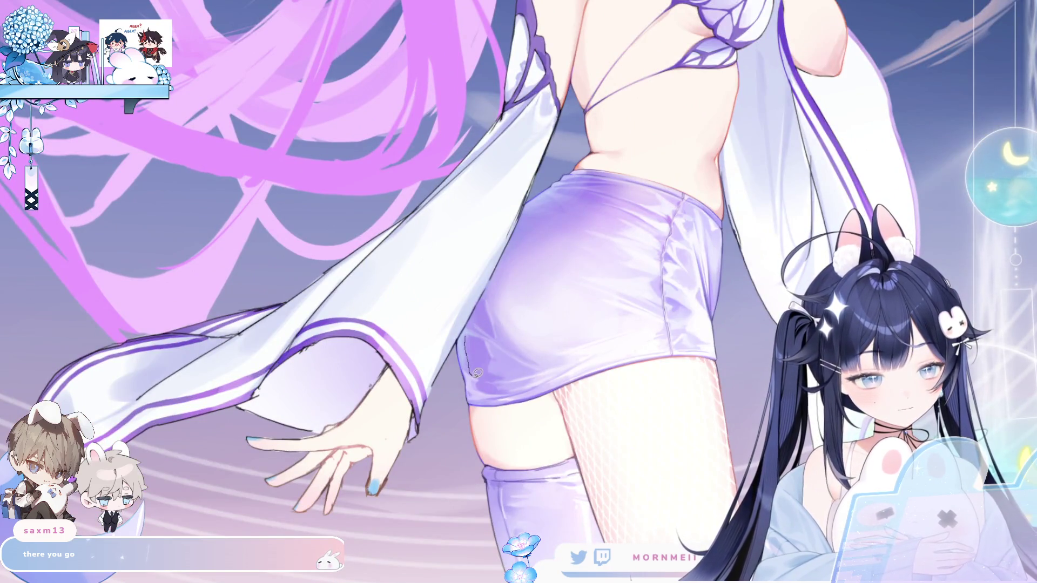
# Select a small patch on the skirt, then deselect (Ctrl+D) and fit the whole artwork on screen
pyautogui.moveTo(492, 344)
pyautogui.mouseDown()
pyautogui.moveTo(488, 293)
pyautogui.moveTo(484, 376)
pyautogui.mouseUp()
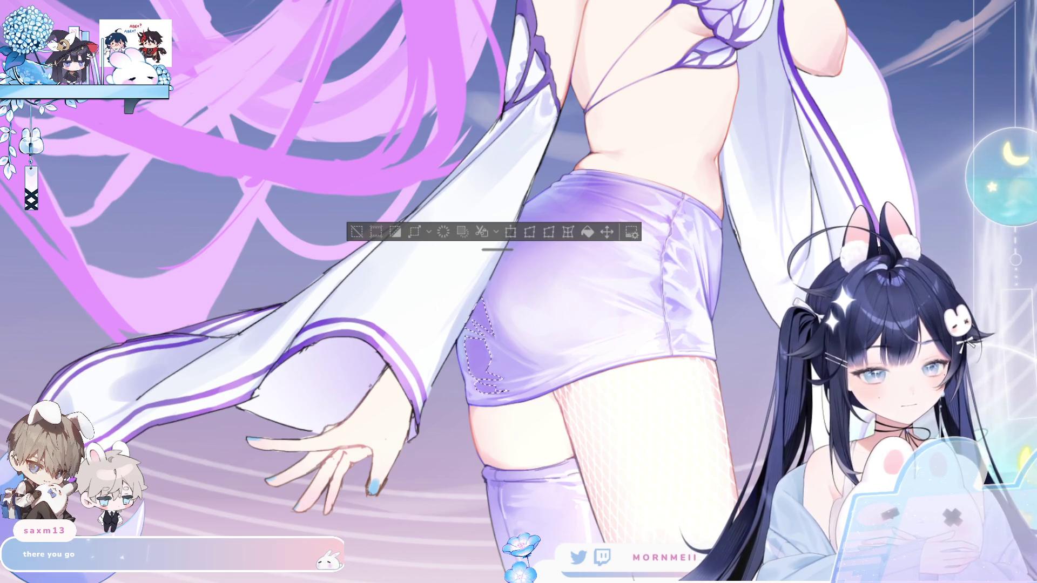
pyautogui.press('h')
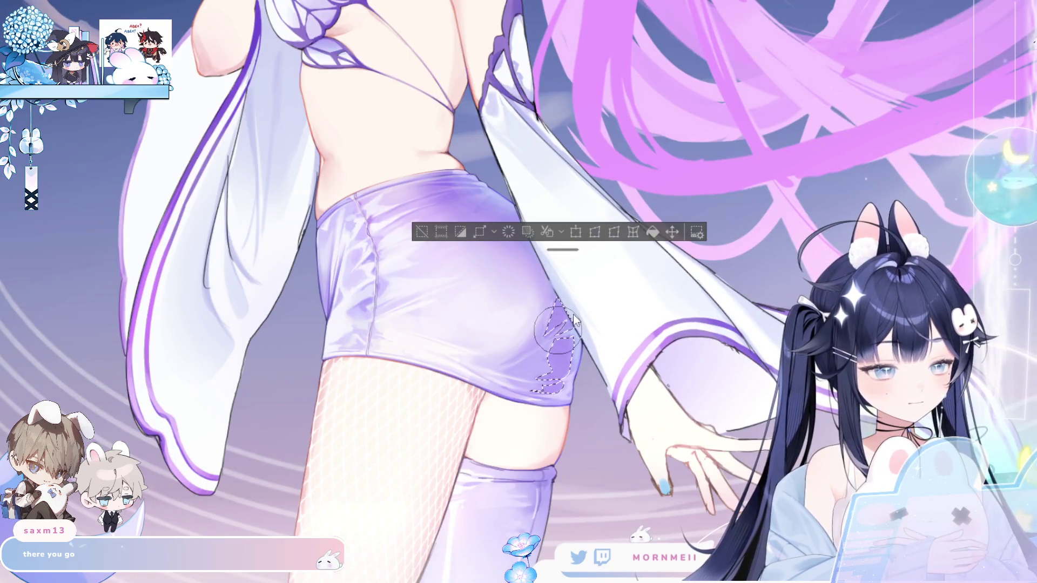
pyautogui.hotkey('ctrl', 'd')
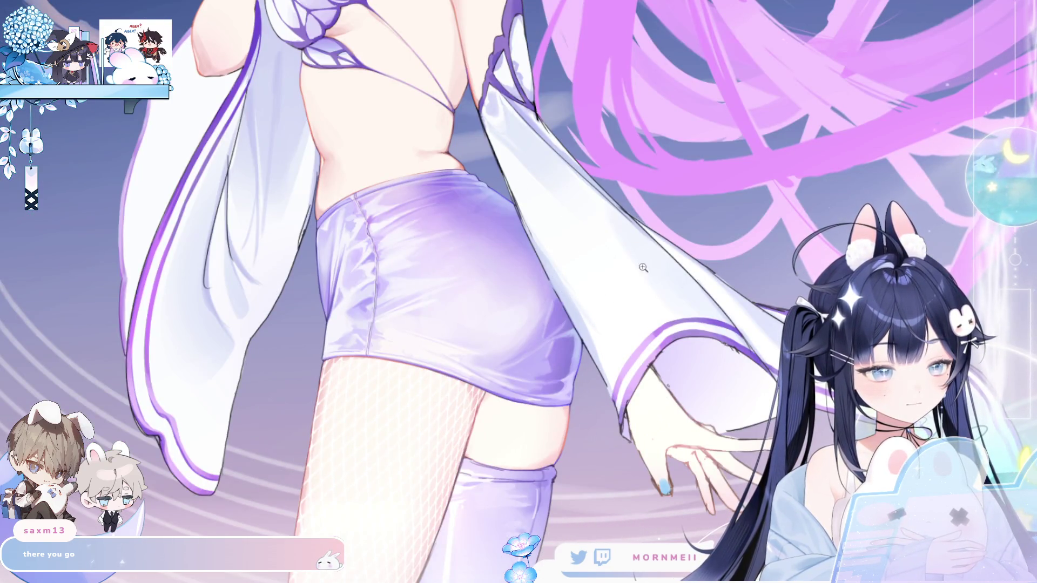
pyautogui.hotkey('ctrl', '0')
pyautogui.press('h')
pyautogui.press('h')
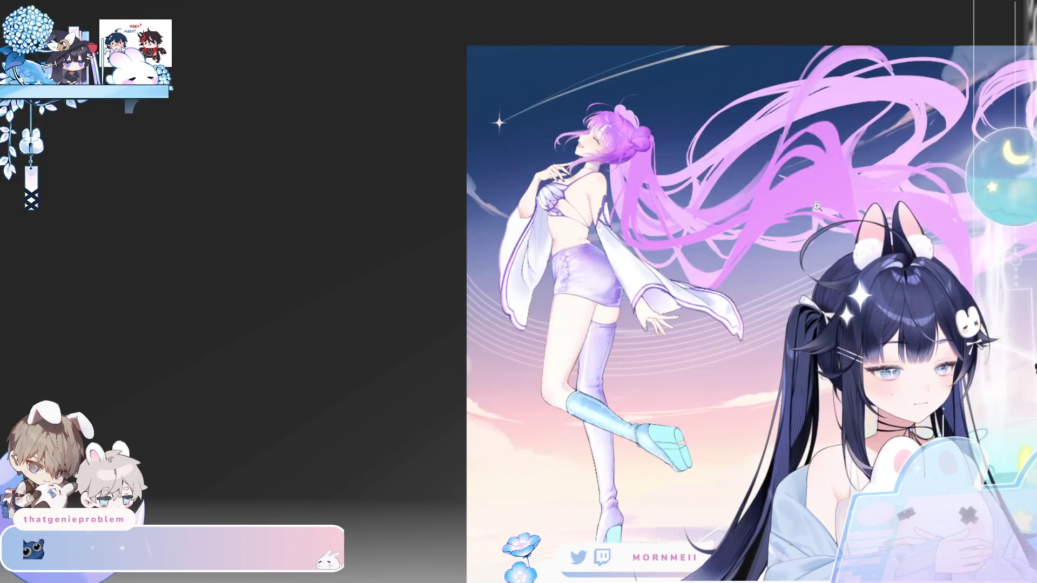
# Zoom back into the skirt and restore the earlier selection with Ctrl+Shift+D
pyautogui.click(630, 283)
pyautogui.click(524, 196)
pyautogui.click(463, 316)
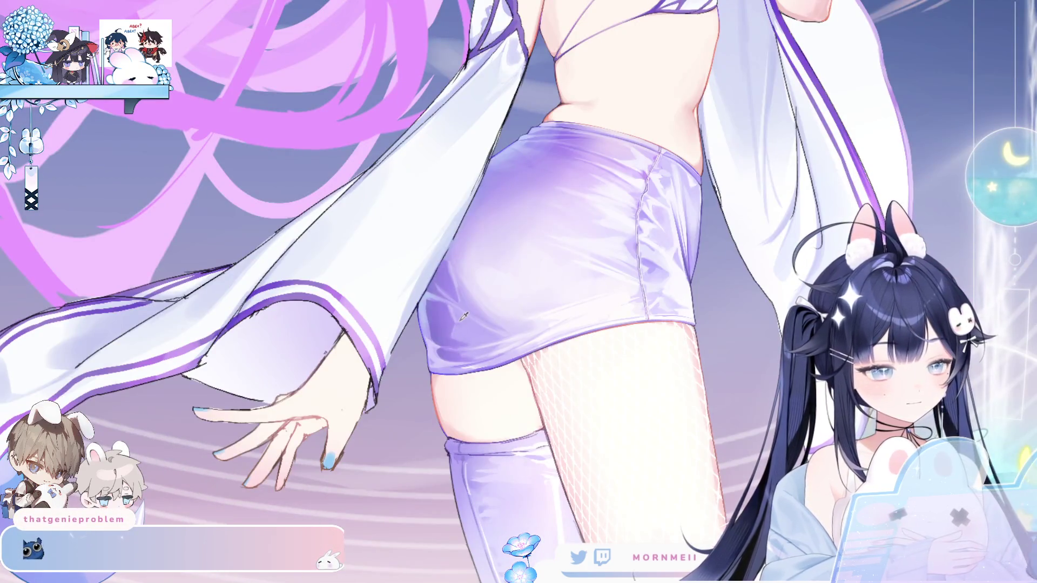
pyautogui.hotkey('ctrl', 'shift', 'd')
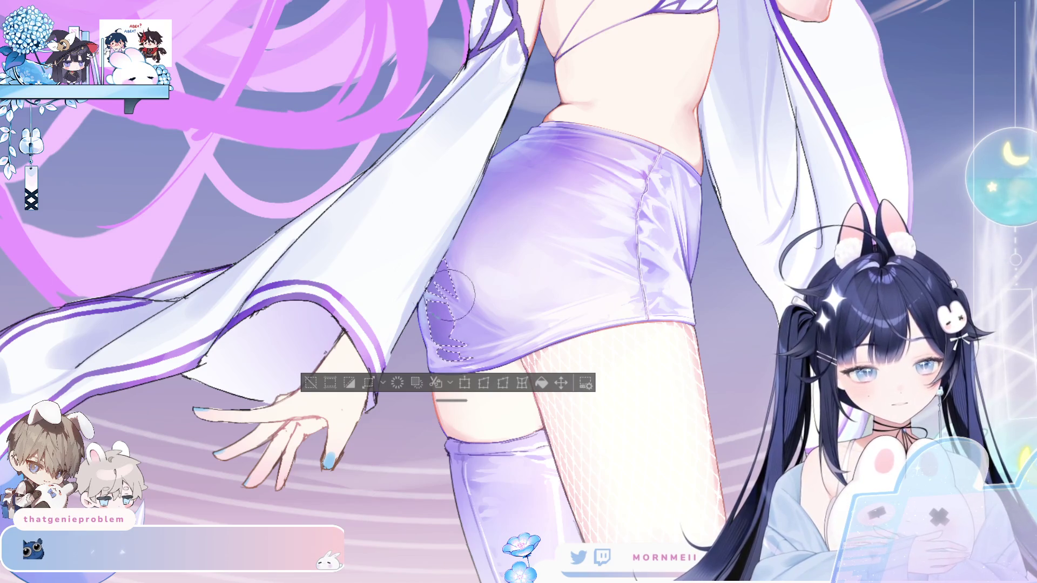